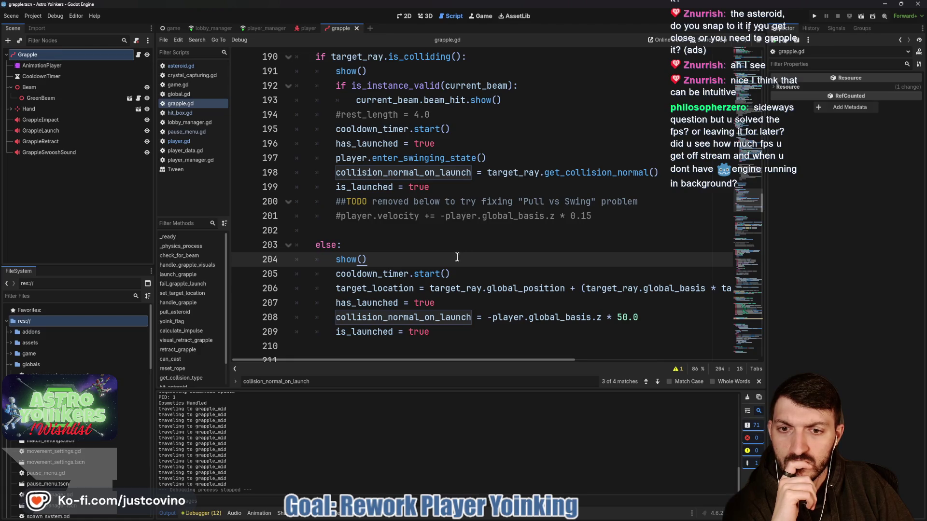
Step: Replace the pass in the Type.NONE branch with 'failed_grapple = true'
scroll(456, 258, up, 12)
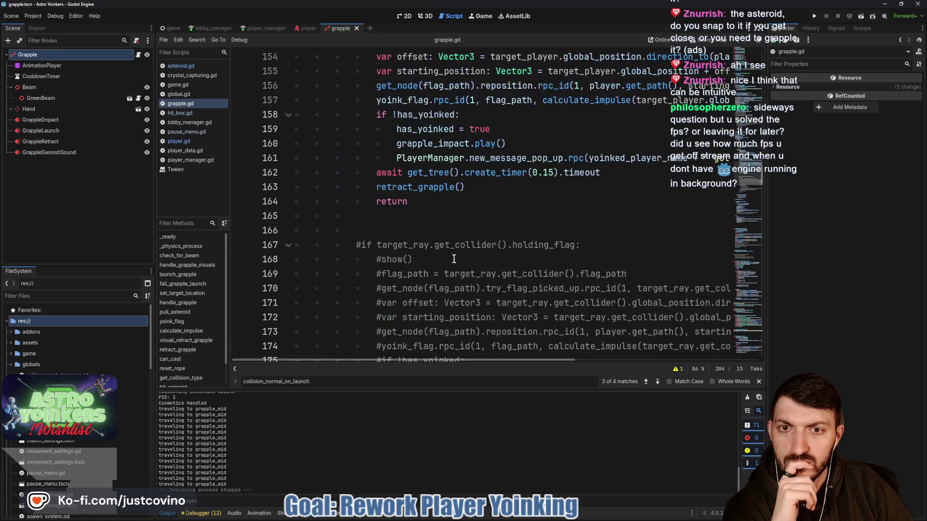
scroll(453, 259, up, 11)
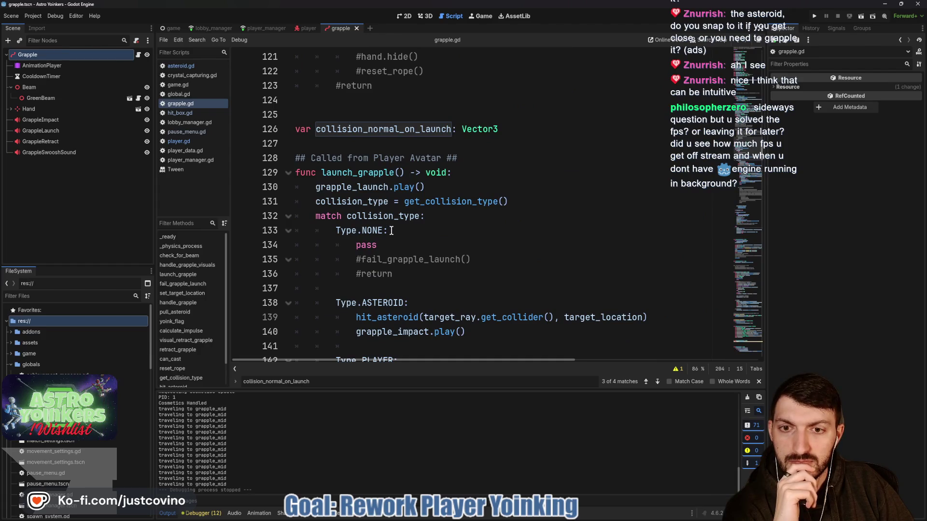
click(391, 230)
drag(382, 245, 356, 245)
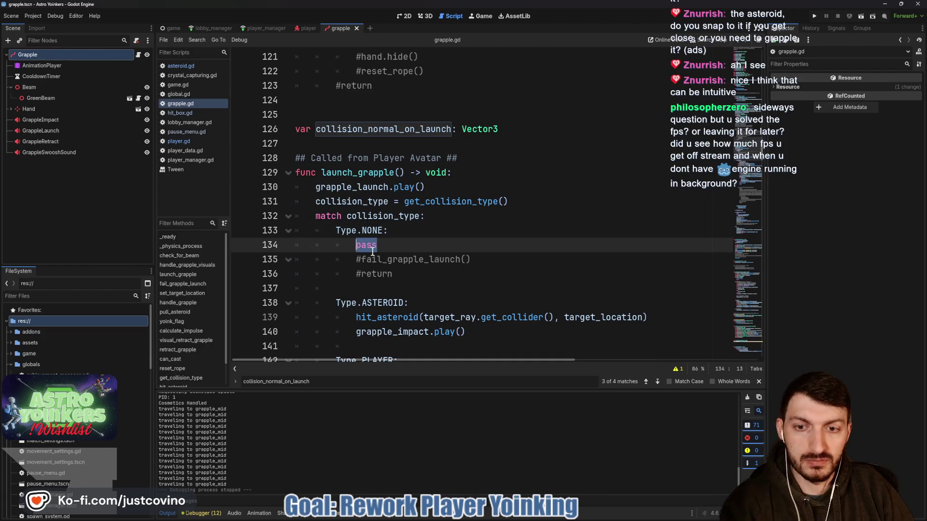
text(fa)
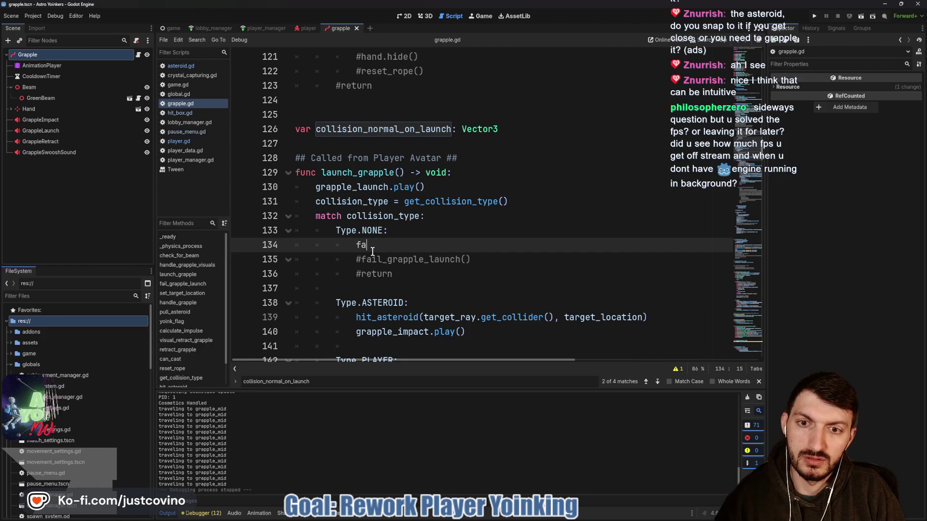
text(iled_grapple)
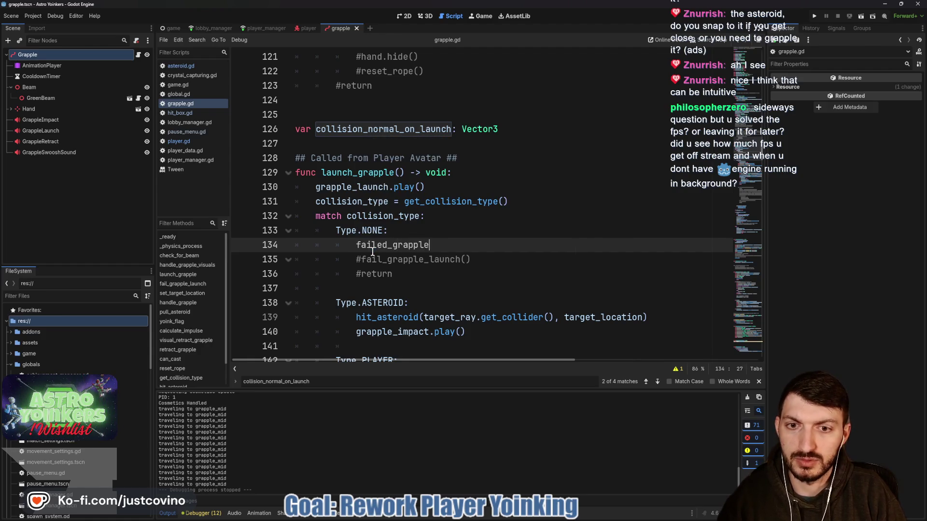
text( = true)
Step: Rename the is_snapping_back variable declaration to failed_grapple
scroll(389, 222, up, 7)
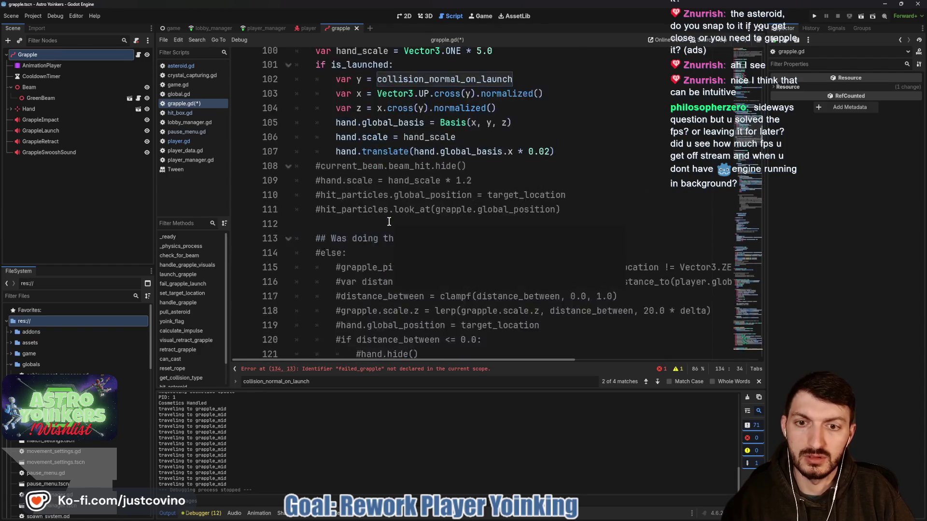
scroll(389, 221, up, 20)
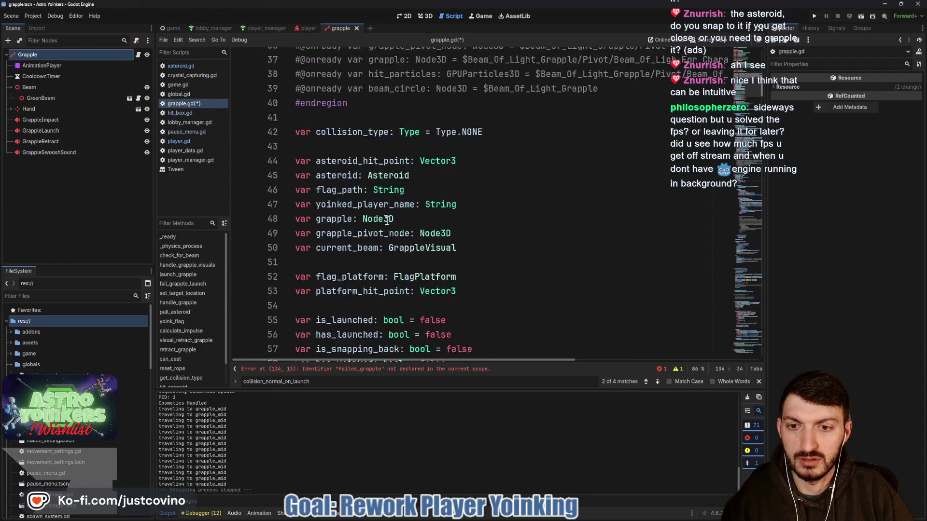
scroll(387, 220, down, 4)
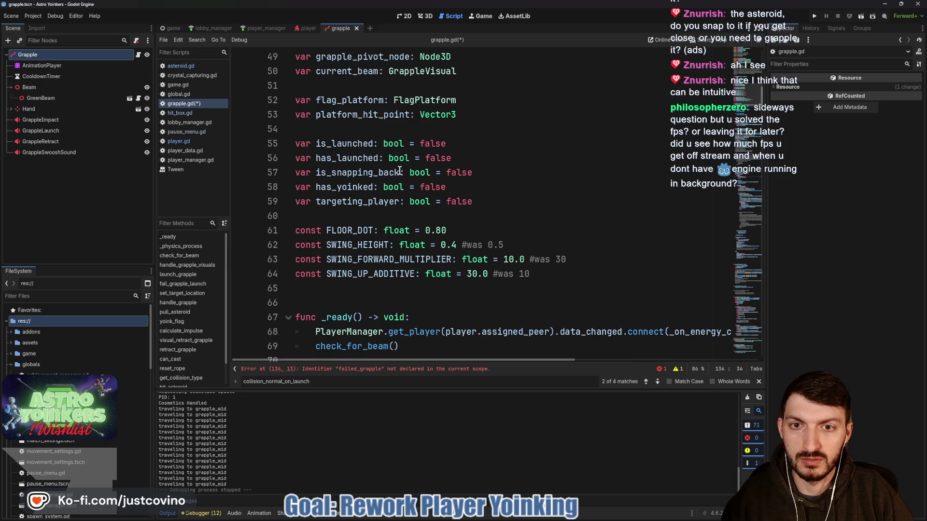
drag(399, 172, 315, 173)
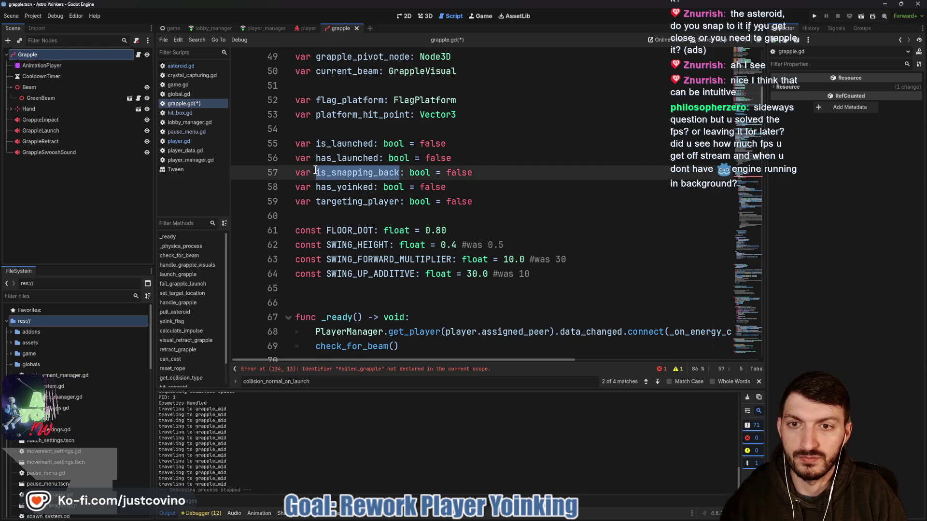
text(failed_grapple)
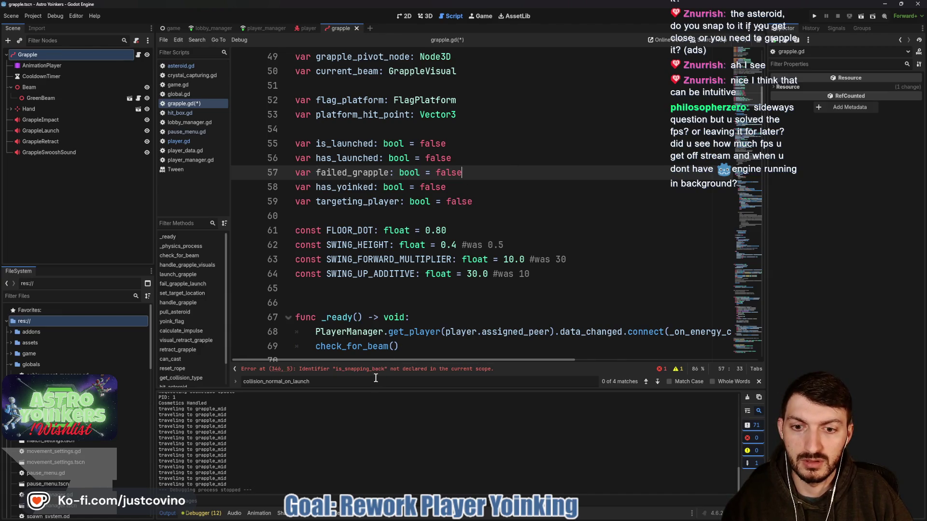
Step: Change the leftover is_snapping_back in reset_rope to failed_grapple and save the script
click(375, 369)
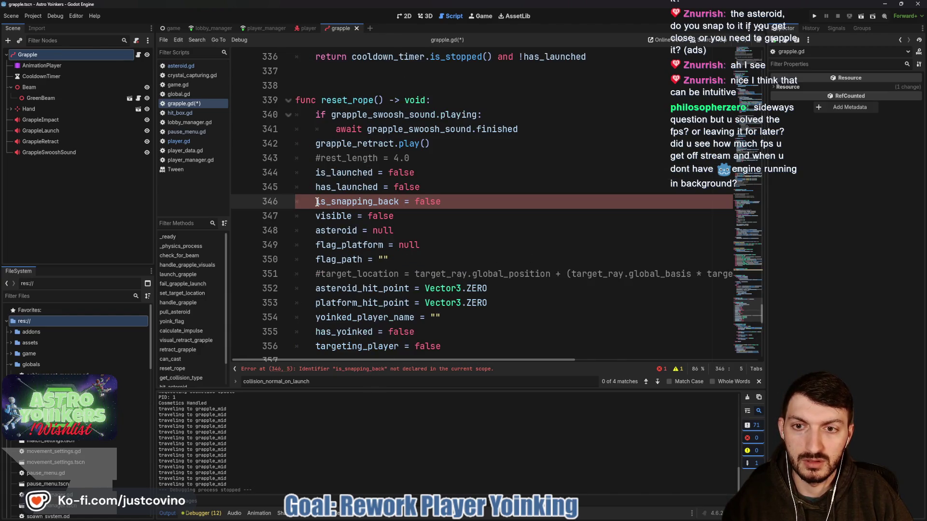
drag(317, 202, 400, 202)
text(fal)
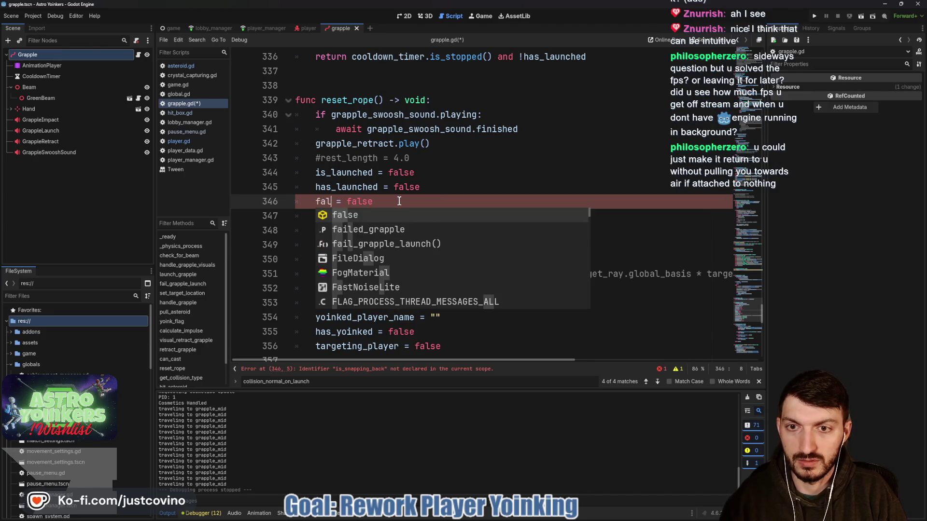
text(i)
key(Return)
click(477, 203)
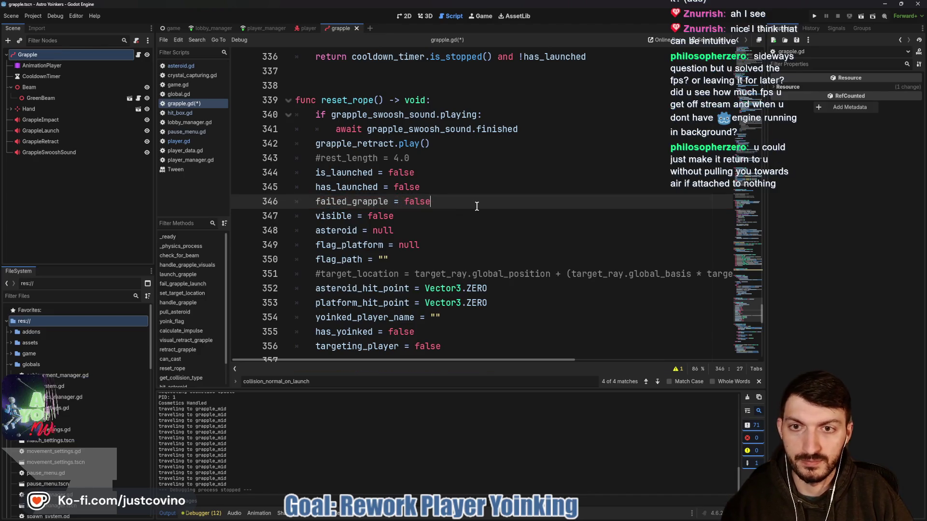
key(ctrl+s)
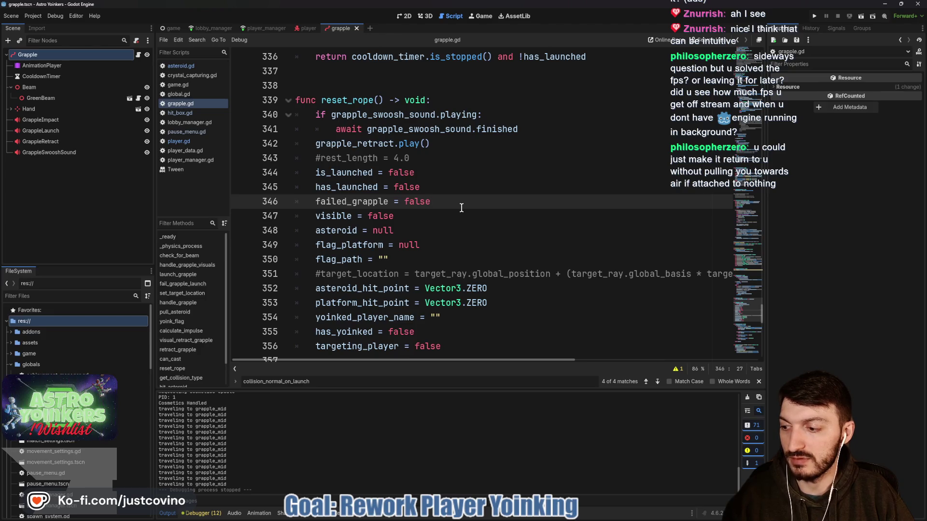
scroll(462, 208, up, 5)
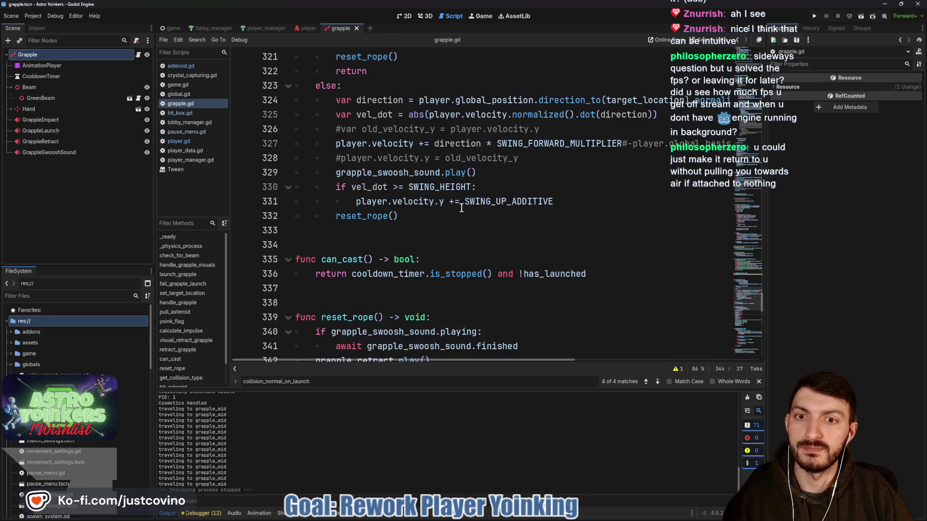
scroll(462, 207, up, 20)
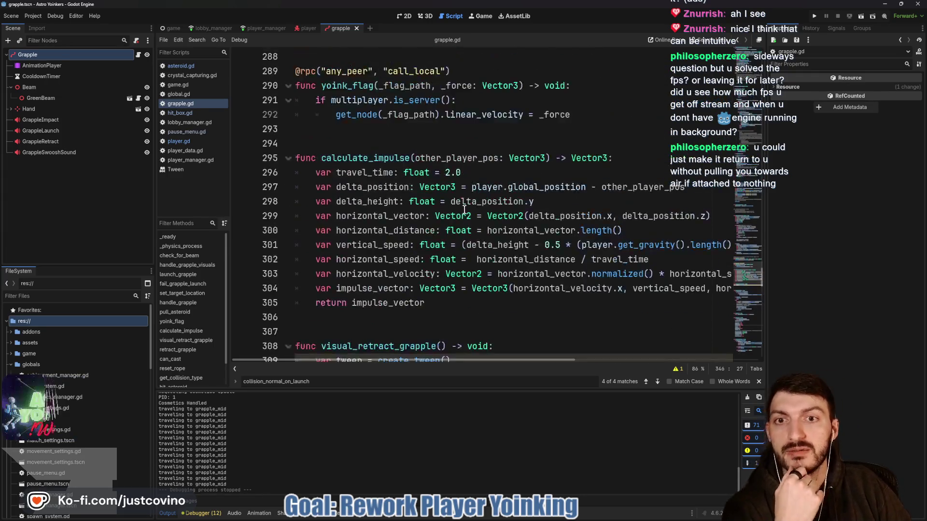
scroll(458, 211, up, 16)
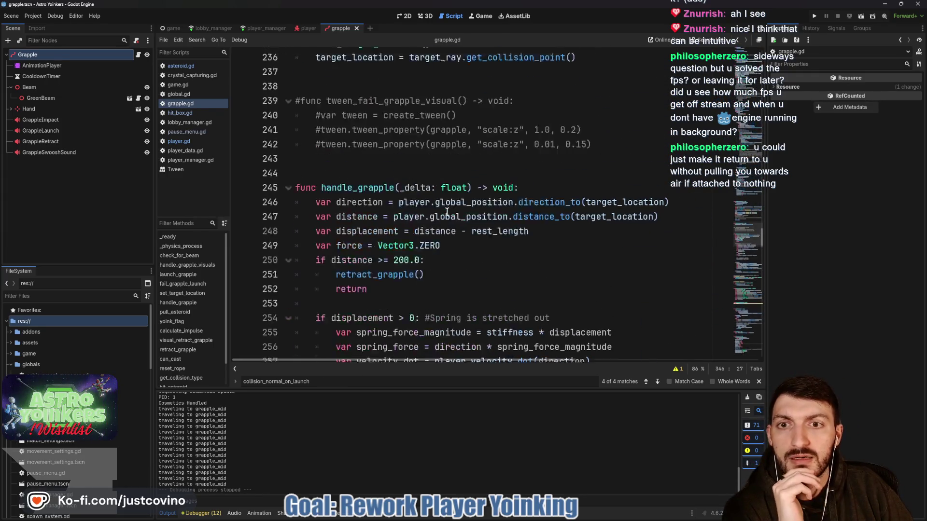
scroll(447, 213, up, 4)
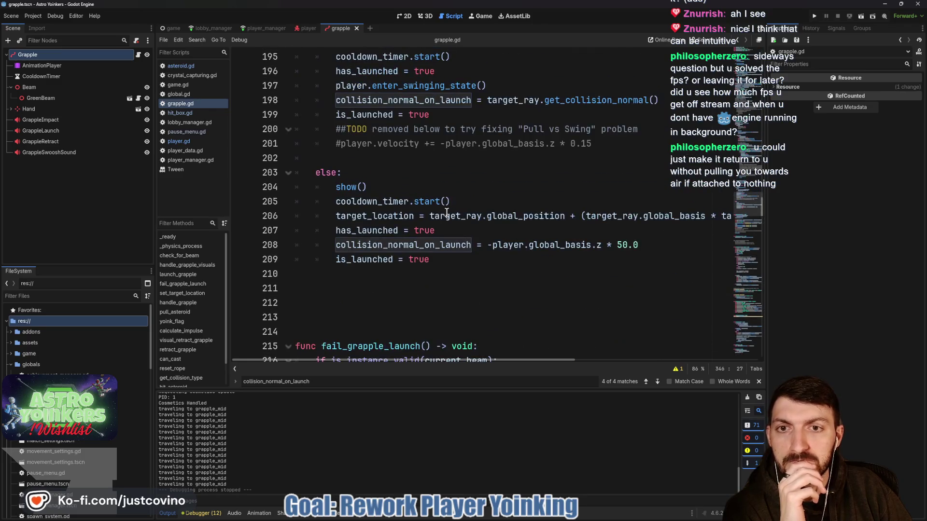
scroll(447, 212, up, 3)
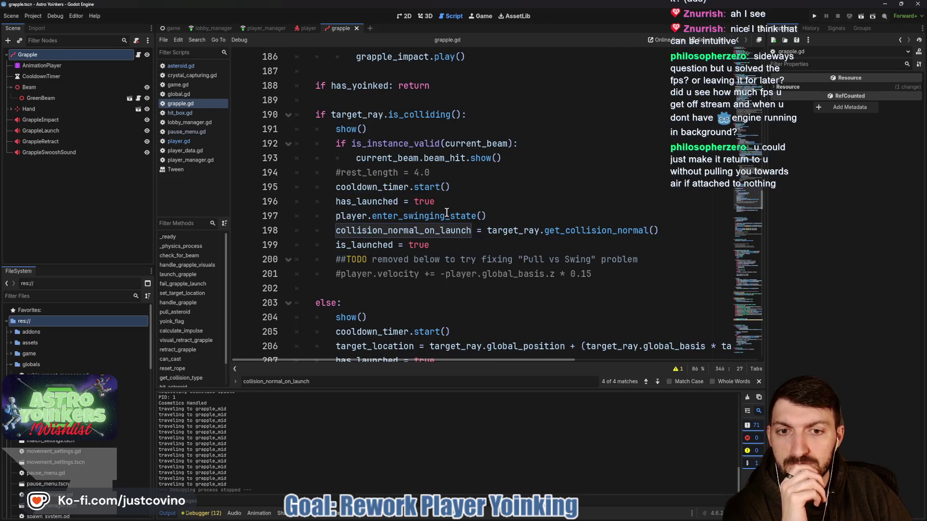
scroll(447, 212, up, 20)
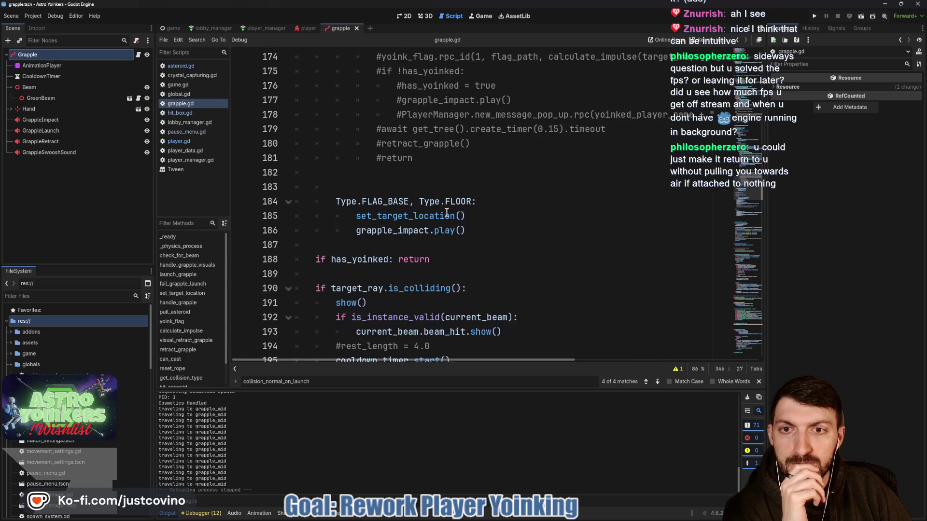
scroll(443, 212, up, 13)
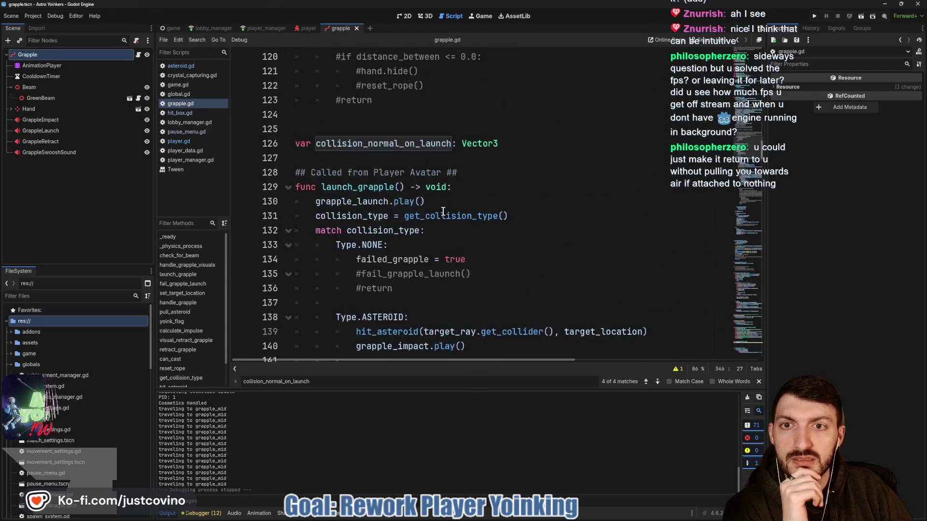
double_click(385, 145)
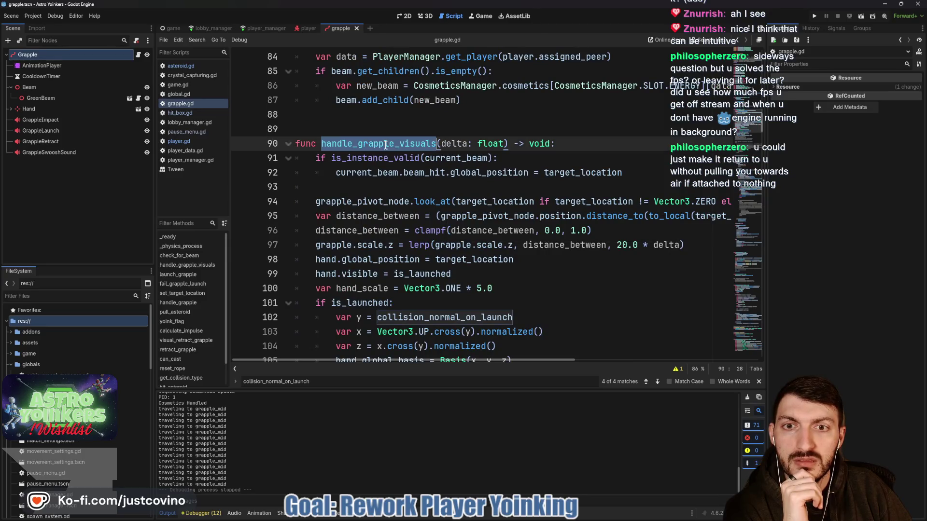
scroll(436, 233, up, 6)
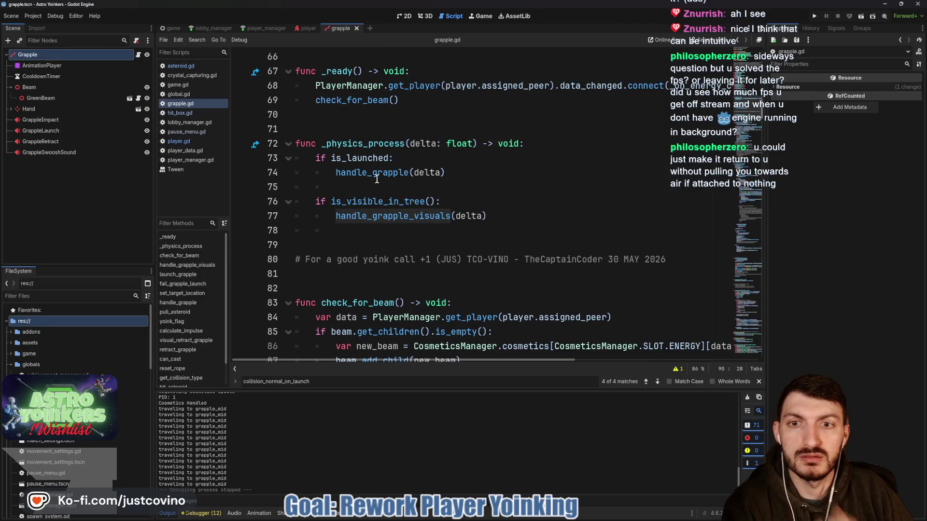
ctrl+click(368, 173)
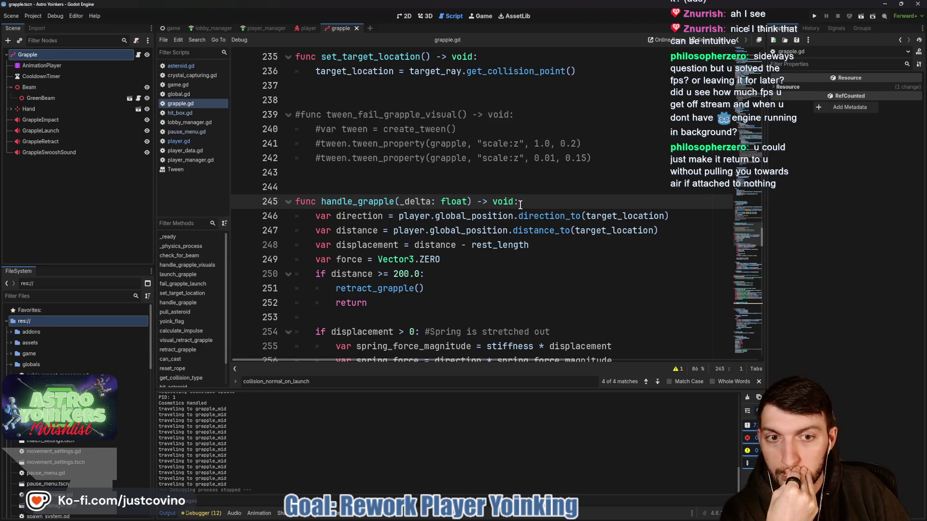
scroll(517, 201, down, 1)
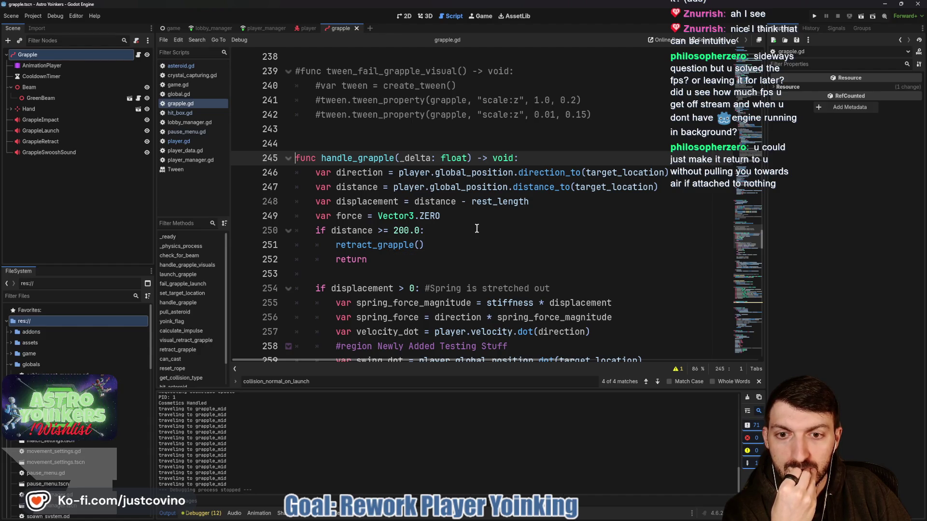
scroll(422, 236, down, 1)
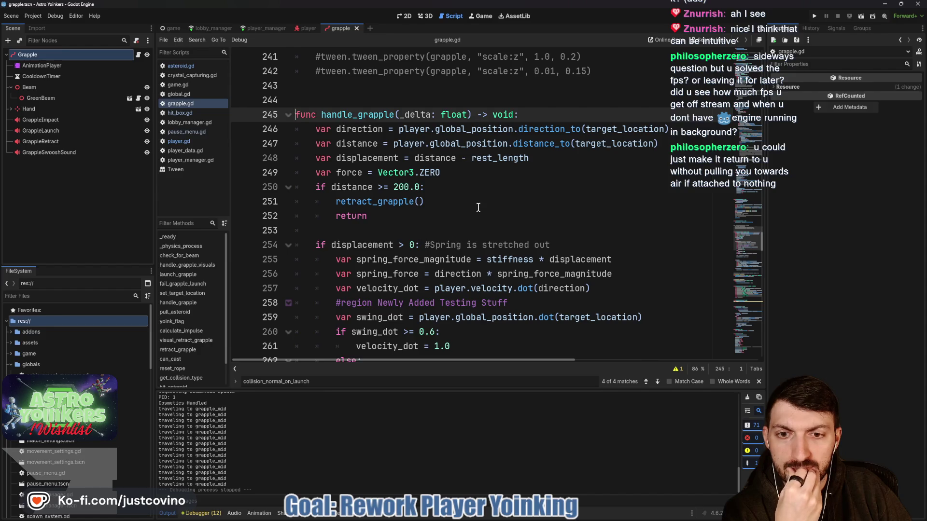
scroll(479, 208, down, 2)
scroll(463, 210, down, 2)
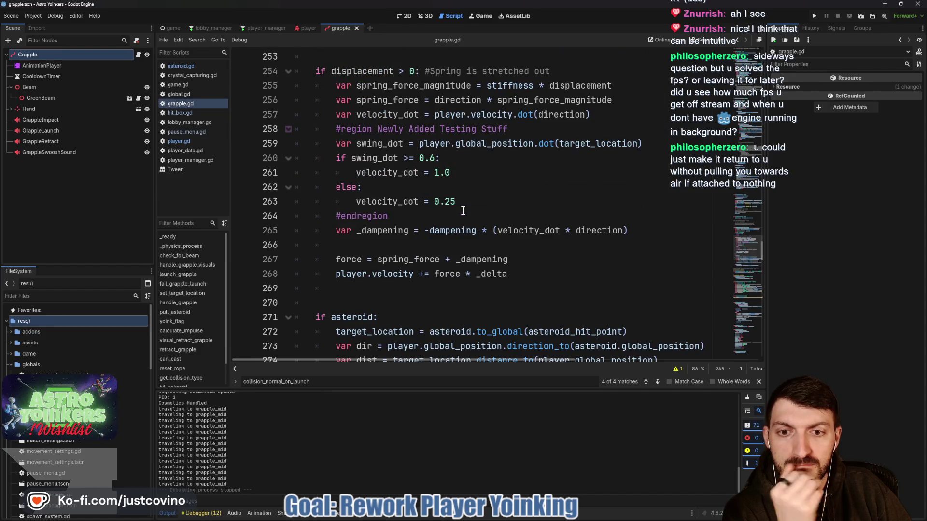
scroll(461, 211, up, 5)
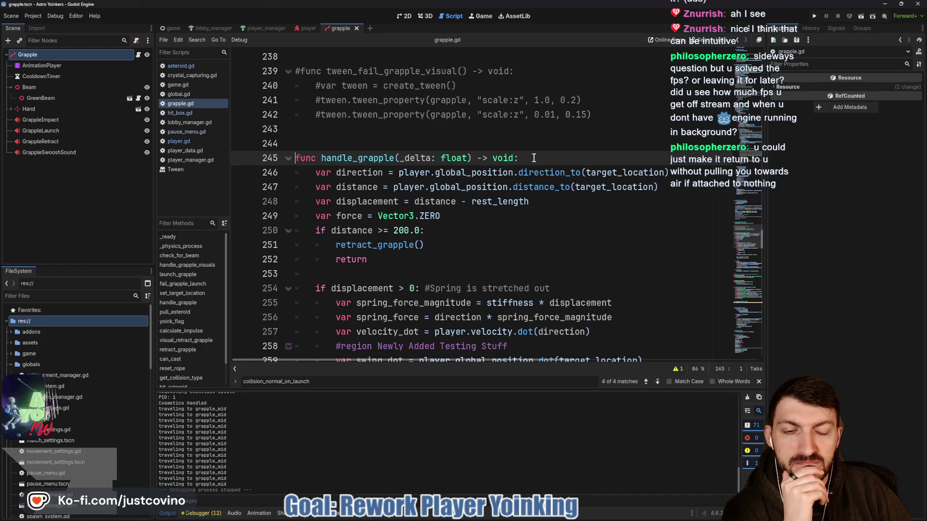
scroll(531, 161, down, 11)
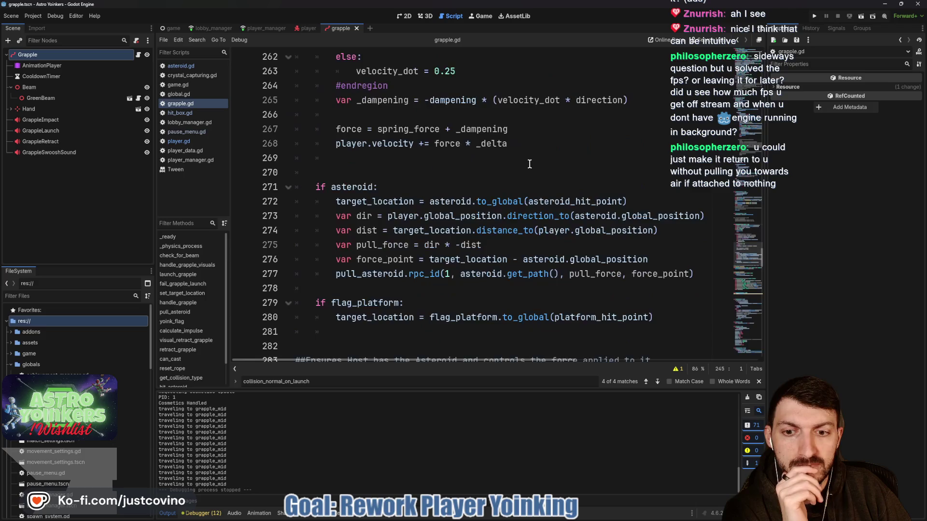
scroll(527, 166, up, 10)
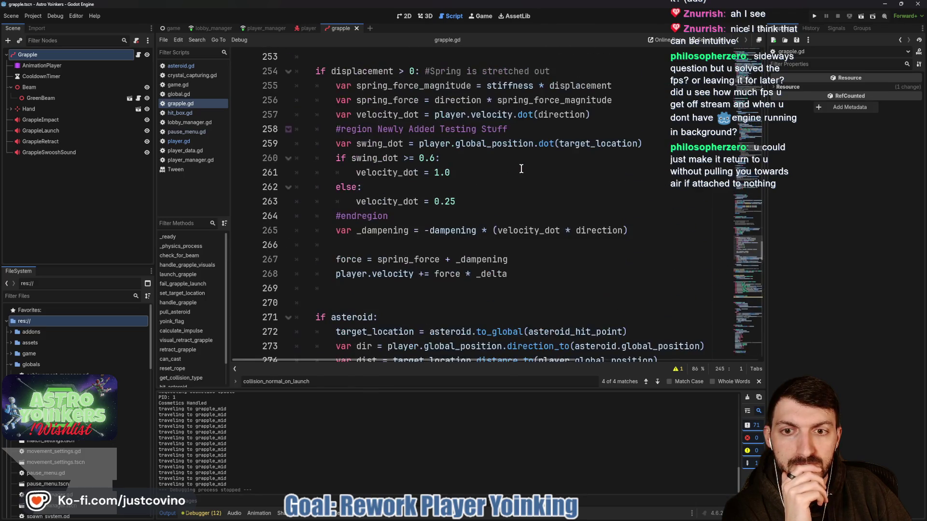
Step: Jump from the retract_grapple call on line 251 to its definition and read through it
double_click(366, 204)
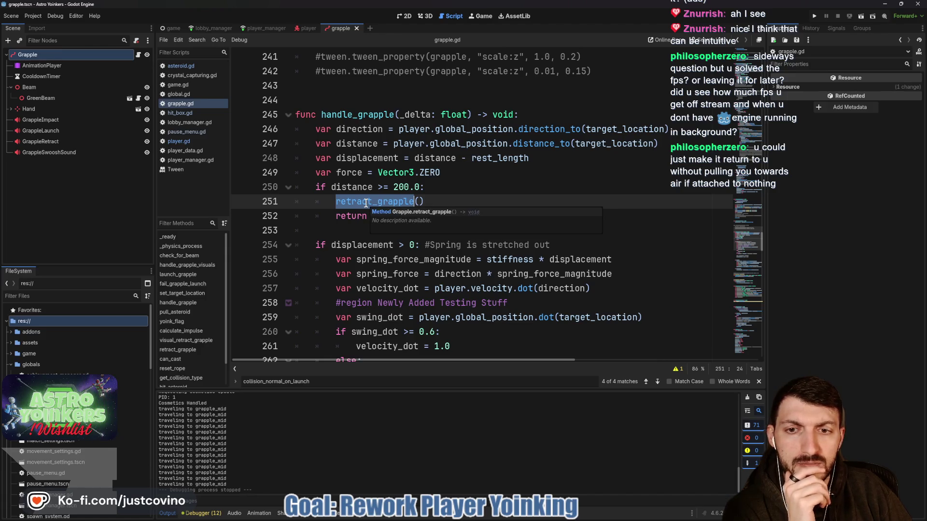
ctrl+click(344, 208)
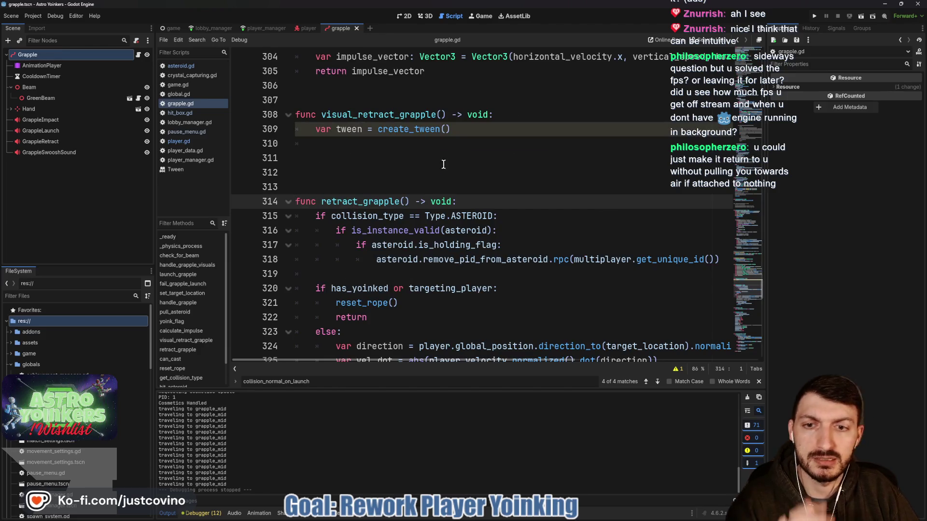
scroll(450, 166, down, 1)
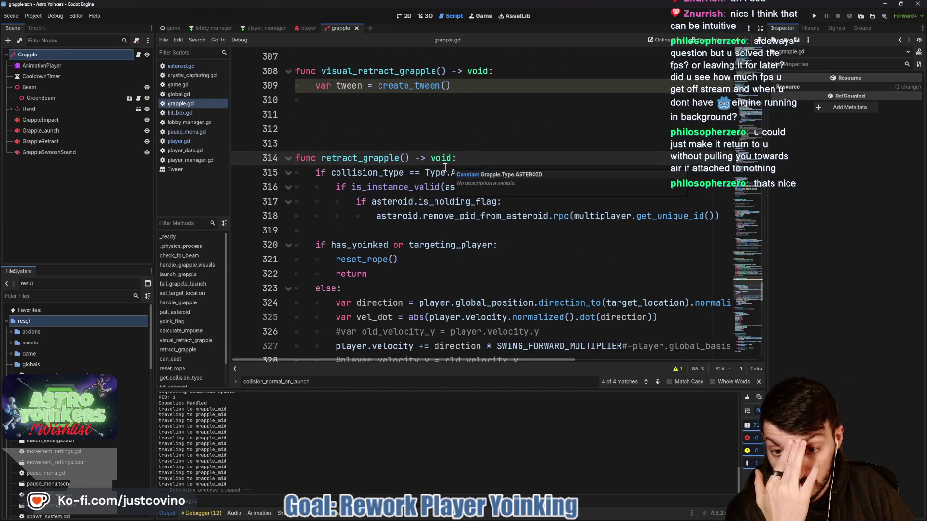
scroll(447, 166, down, 1)
scroll(444, 167, down, 2)
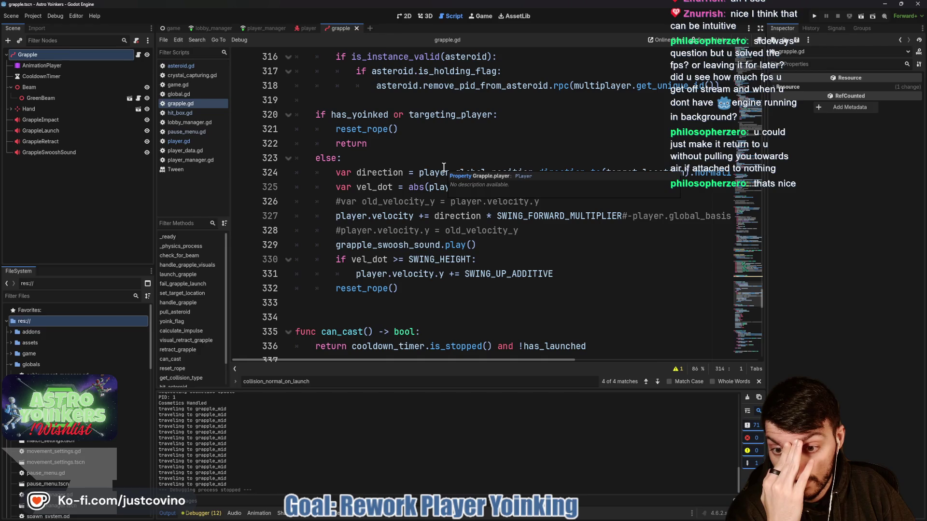
scroll(444, 166, up, 1)
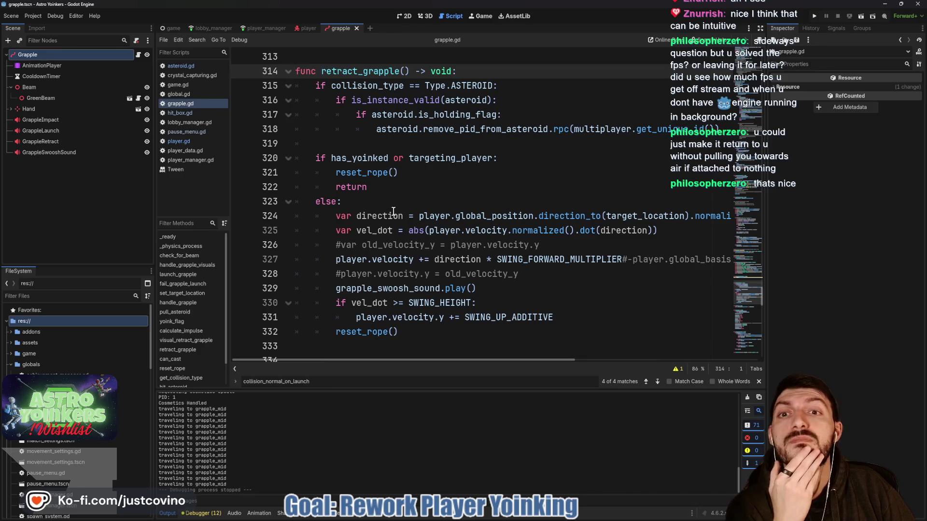
Step: Remove the empty visual_retract_grapple stub and the blank lines left above retract_grapple
scroll(523, 187, up, 2)
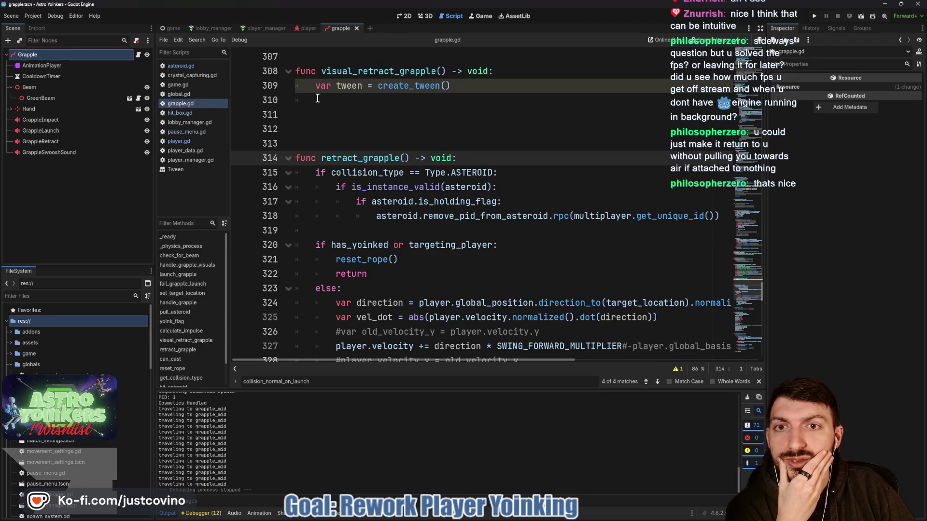
drag(392, 102, 281, 68)
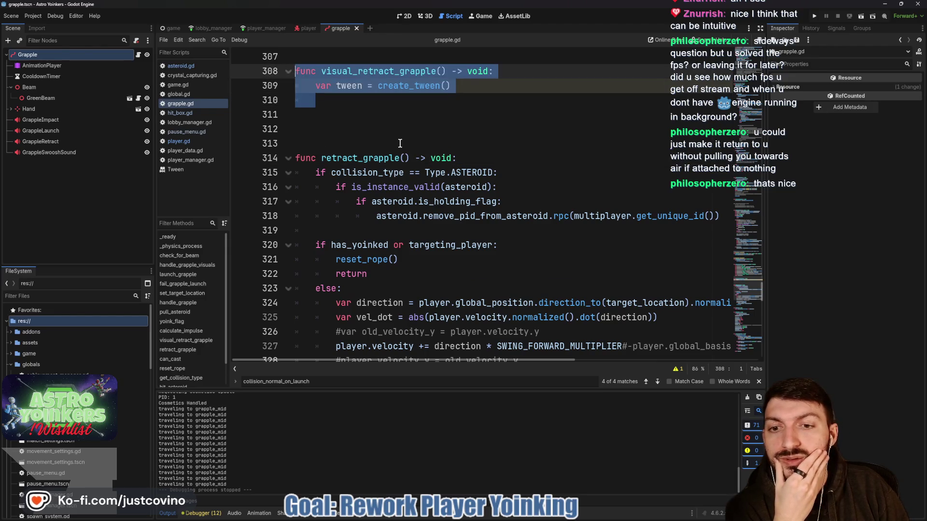
key(Delete)
click(339, 99)
key(BackSpace)
key(BackSpace)
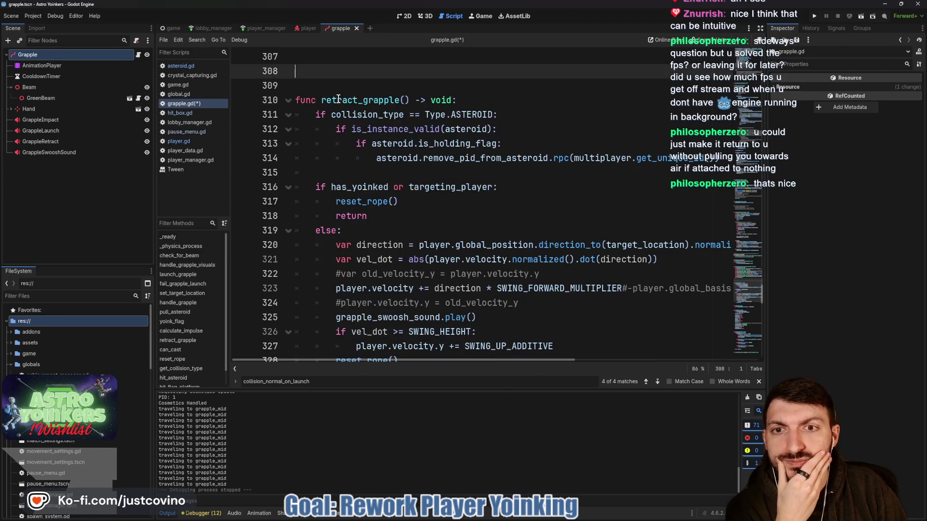
scroll(406, 178, up, 3)
key(BackSpace)
key(BackSpace)
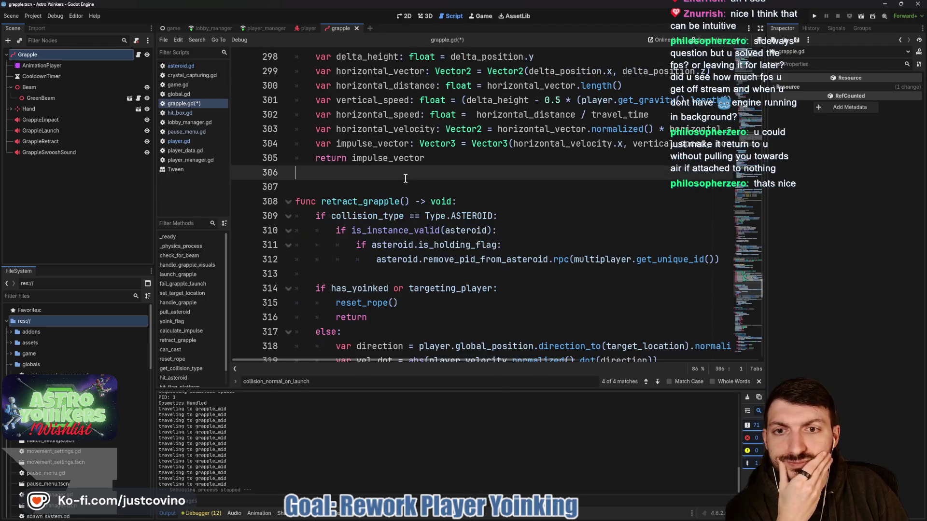
scroll(433, 206, down, 1)
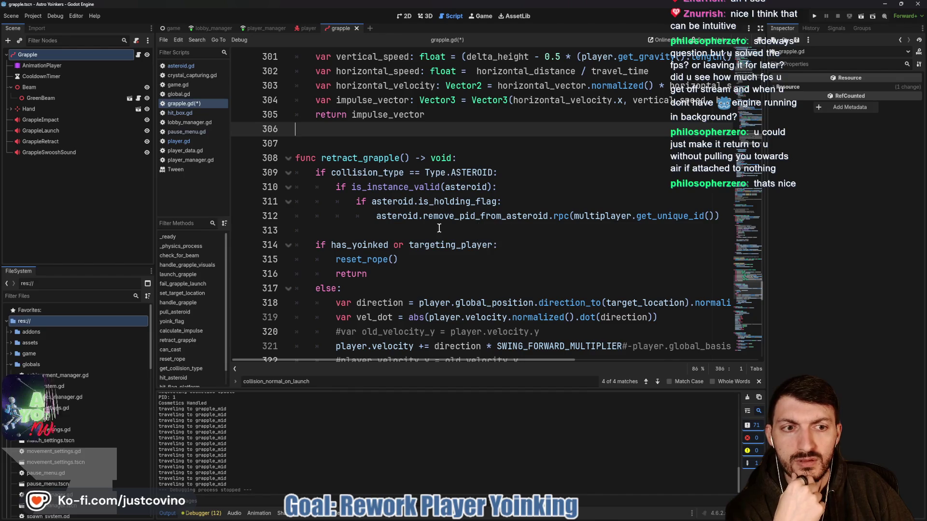
scroll(437, 228, down, 2)
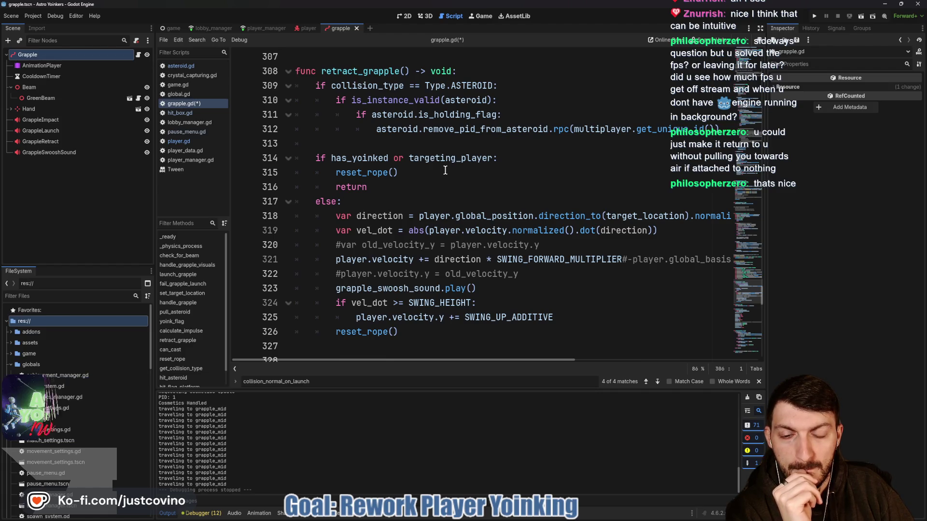
scroll(445, 170, down, 1)
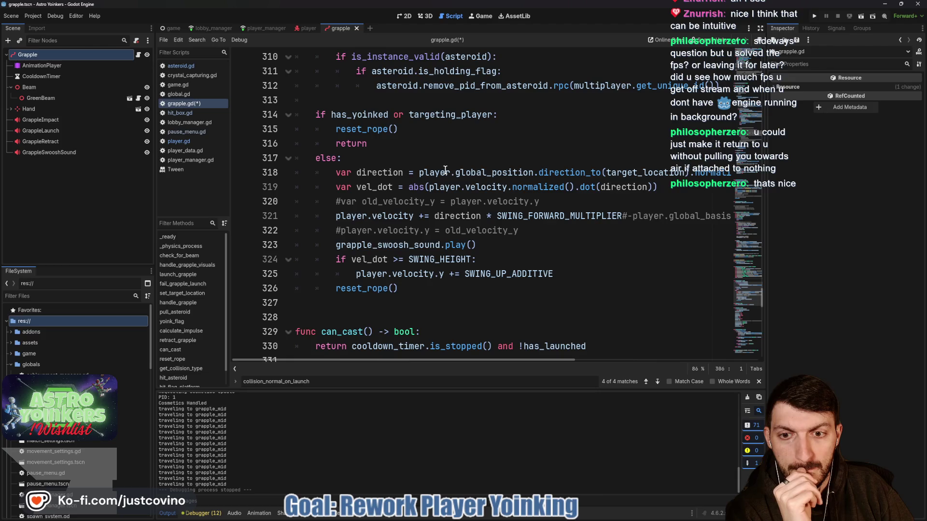
scroll(446, 170, down, 1)
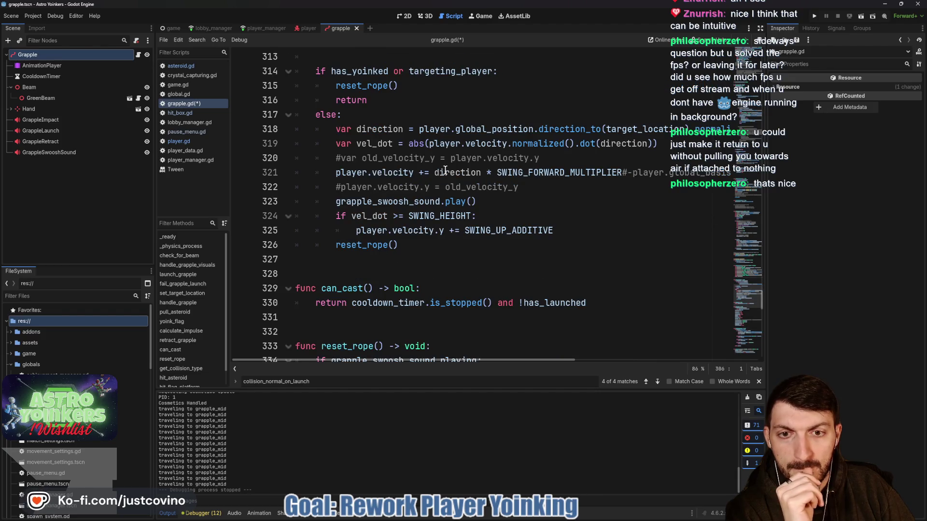
scroll(445, 170, up, 18)
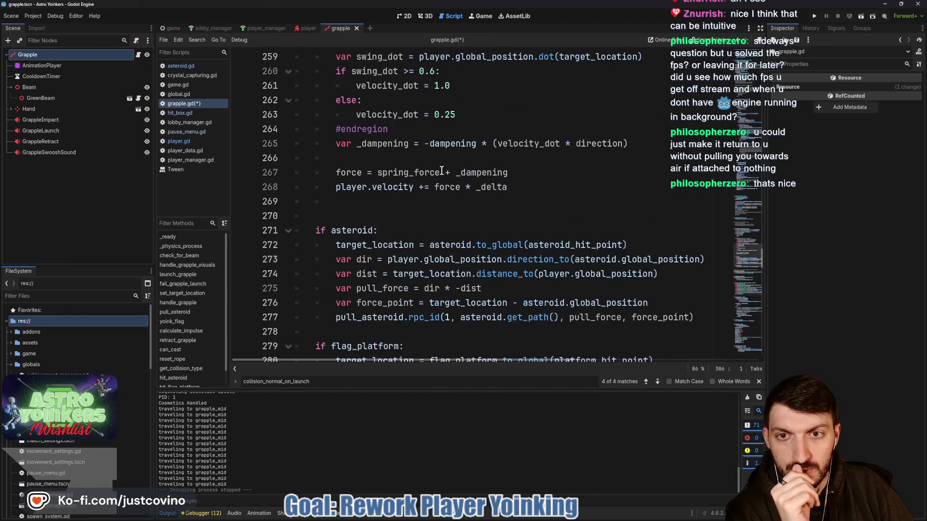
scroll(441, 170, up, 7)
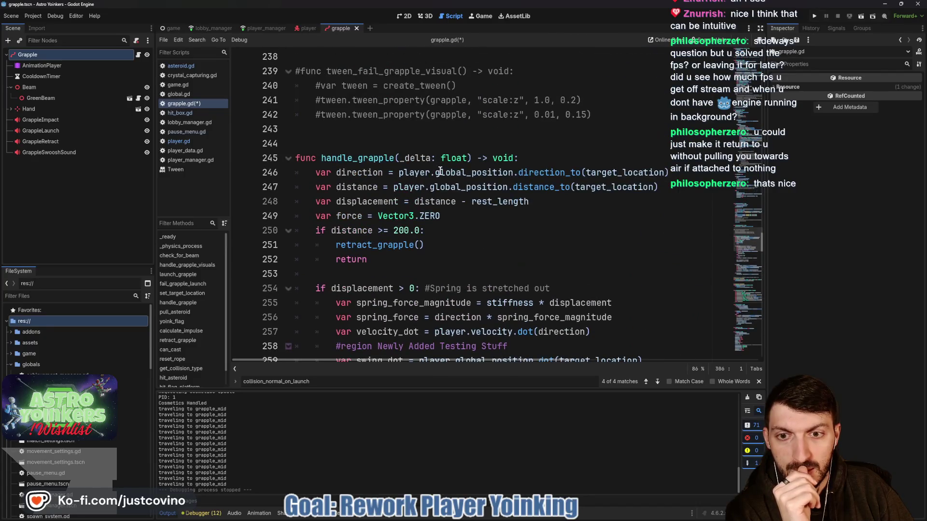
scroll(441, 170, up, 5)
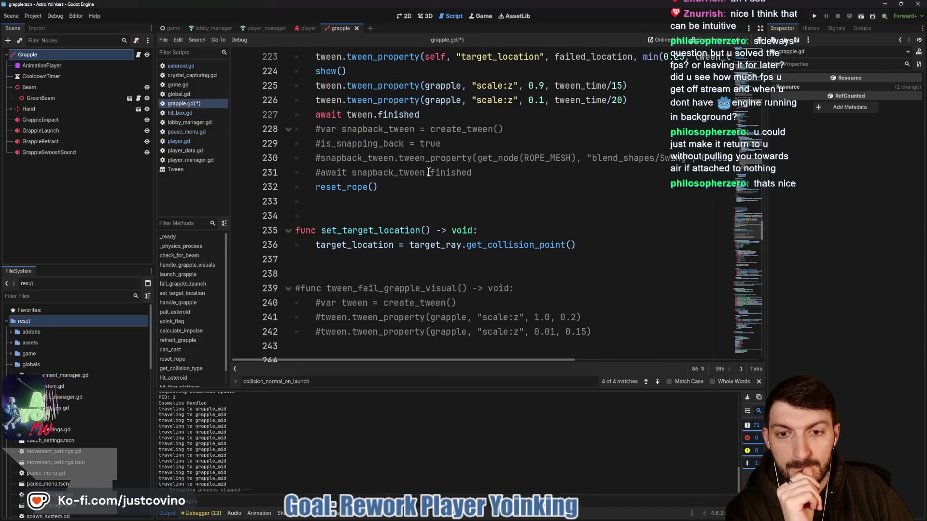
scroll(429, 172, up, 2)
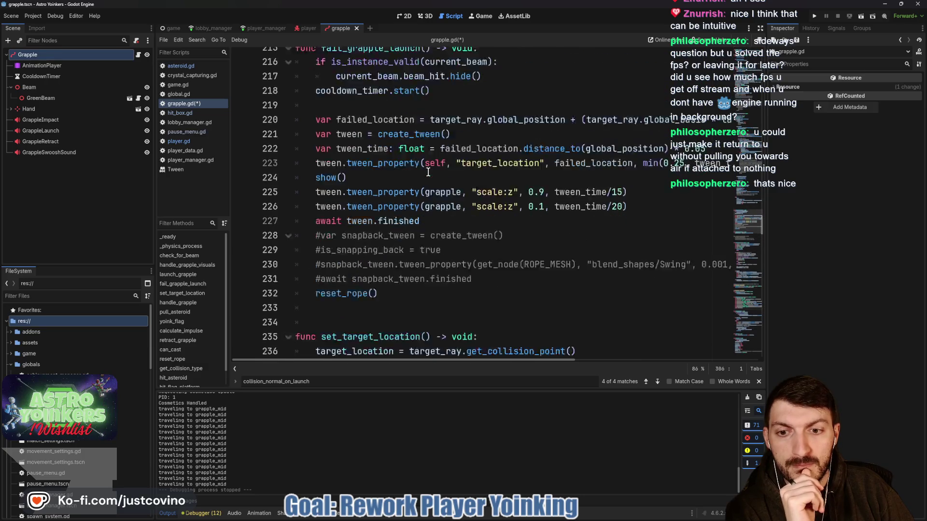
scroll(428, 173, down, 7)
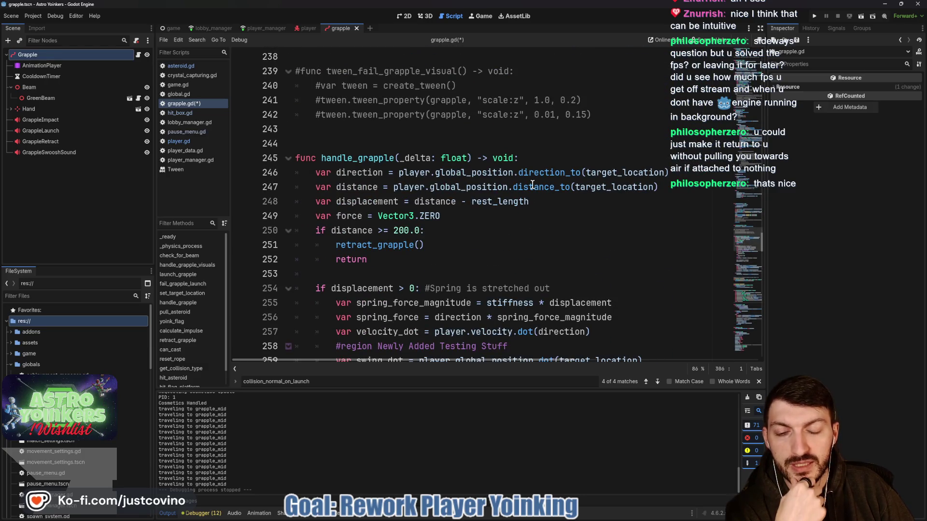
scroll(434, 195, down, 2)
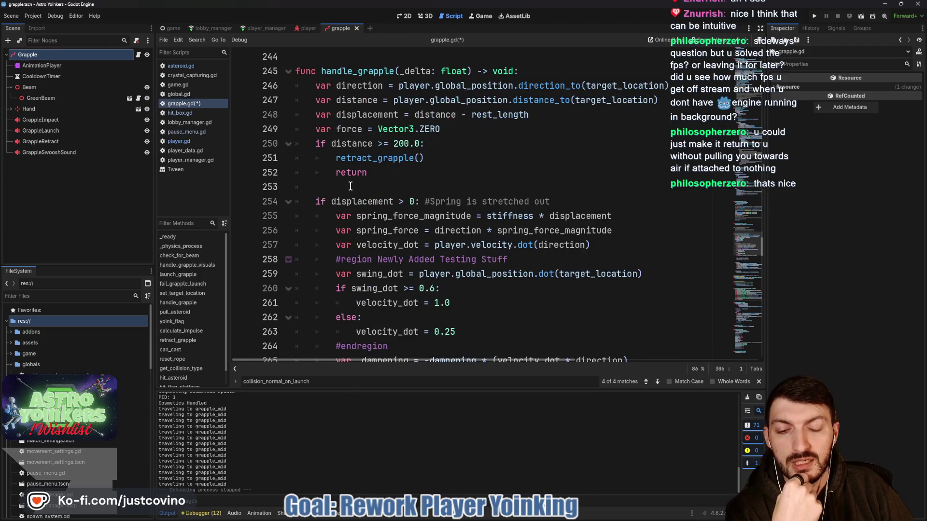
scroll(350, 186, down, 2)
scroll(351, 187, up, 2)
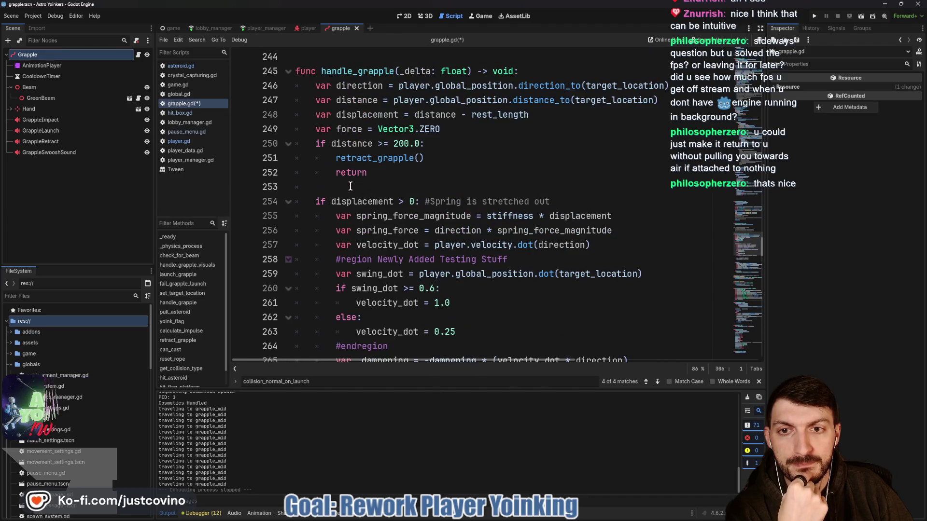
click(328, 186)
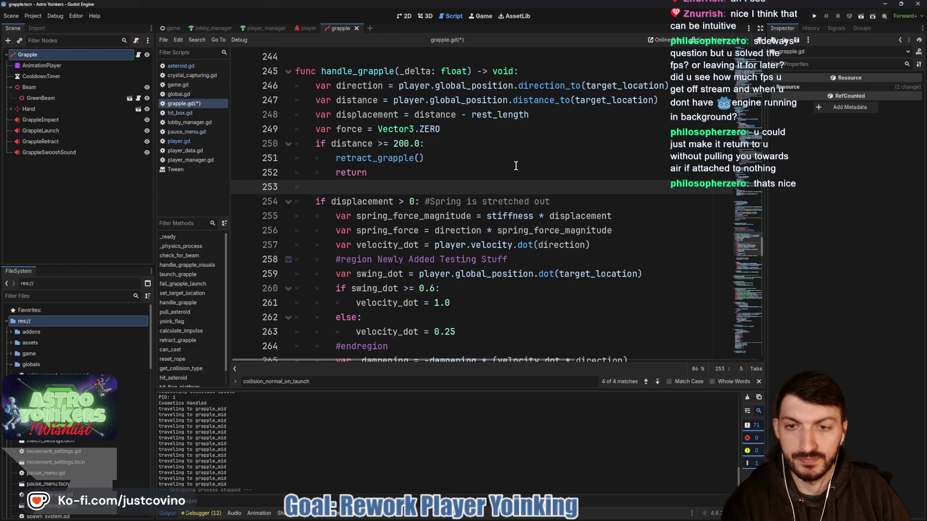
Step: Add an 'if failed_grapple' check with a return body below the force declaration
click(473, 133)
key(Return)
key(Return)
key(Return)
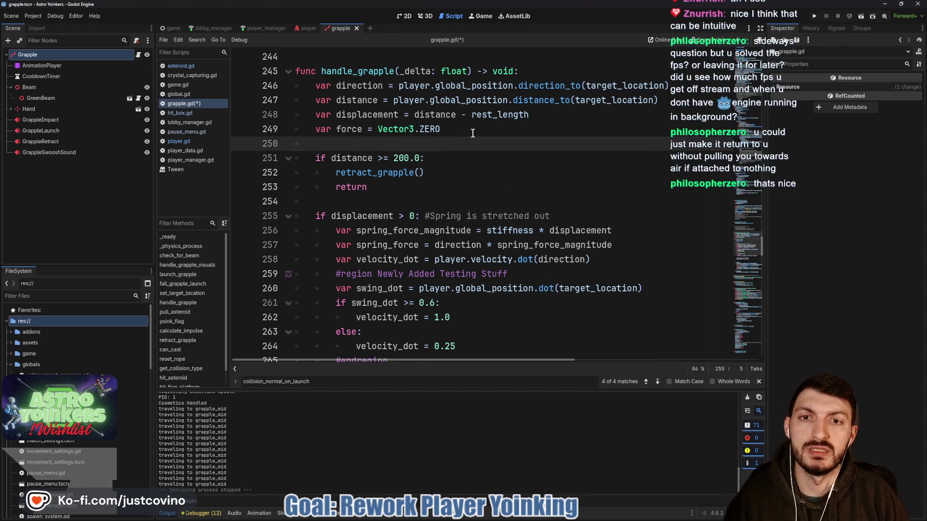
key(Up)
text(if failed_grapple)
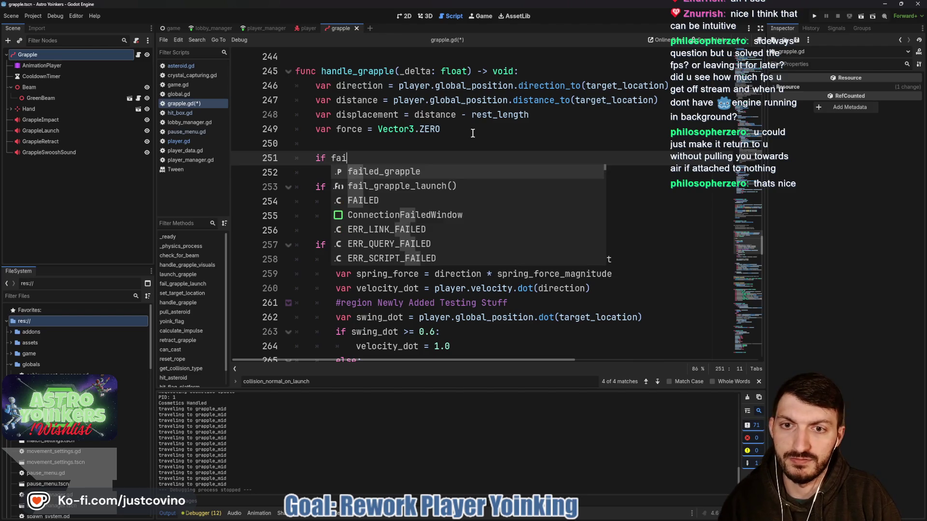
key(Return)
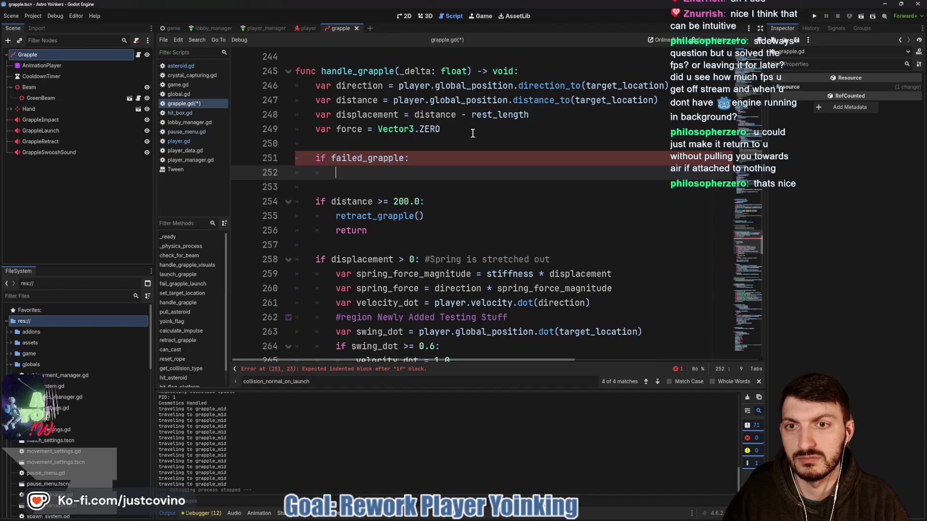
text(return)
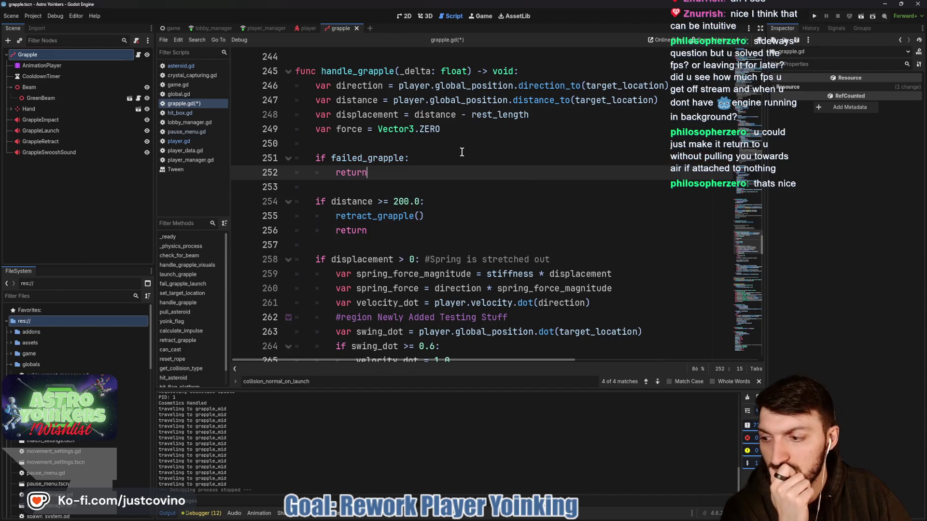
Step: Delete the two-line failed_grapple check and its return again
scroll(462, 152, down, 2)
scroll(460, 154, down, 2)
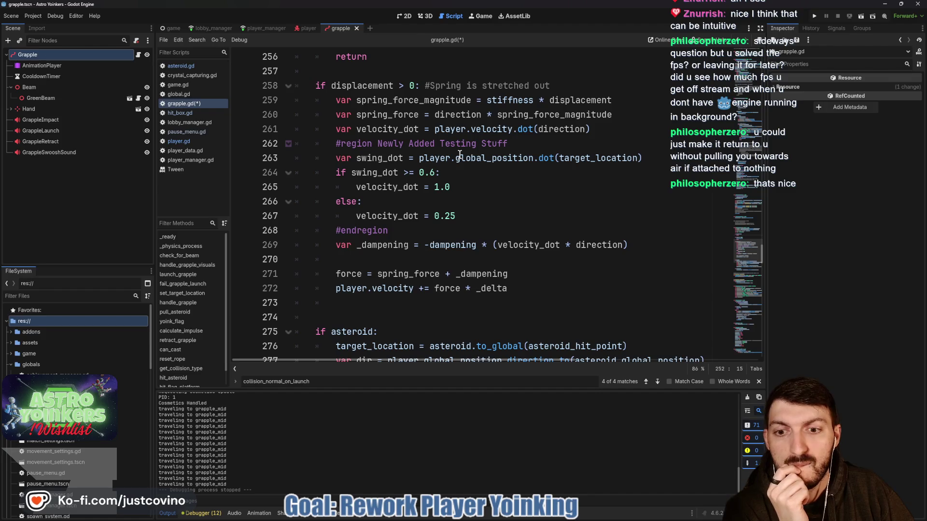
scroll(460, 155, up, 5)
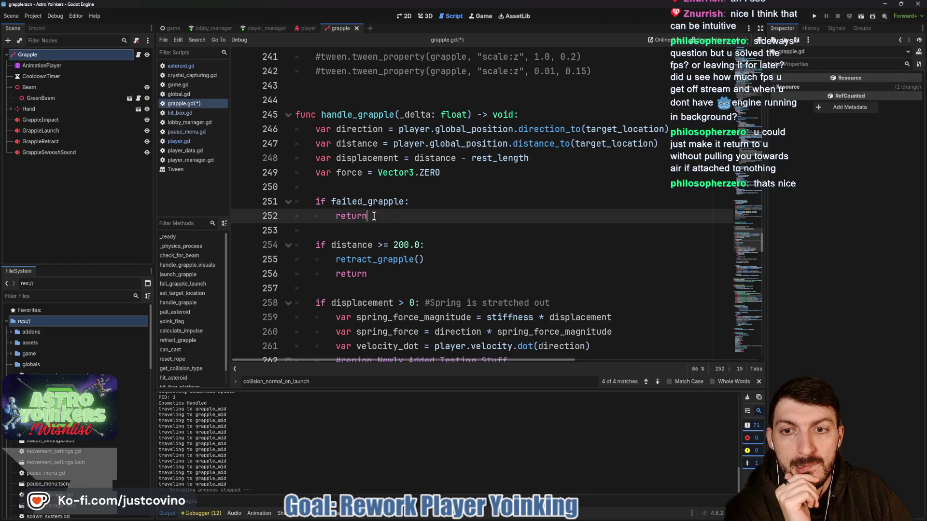
drag(375, 217, 285, 203)
key(BackSpace)
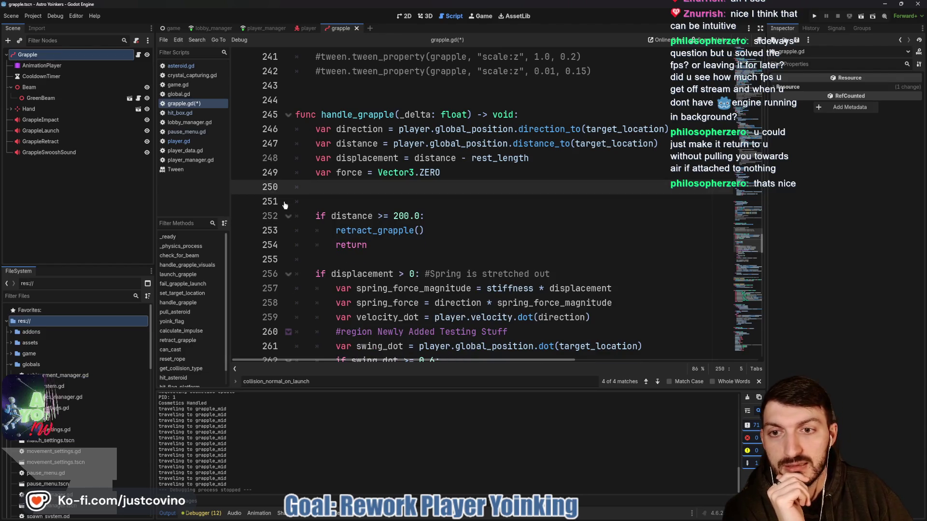
Step: Insert 'if failed_grapple: return' as handle_grapple's first line and save grapple.gd
key(BackSpace)
key(BackSpace)
click(546, 114)
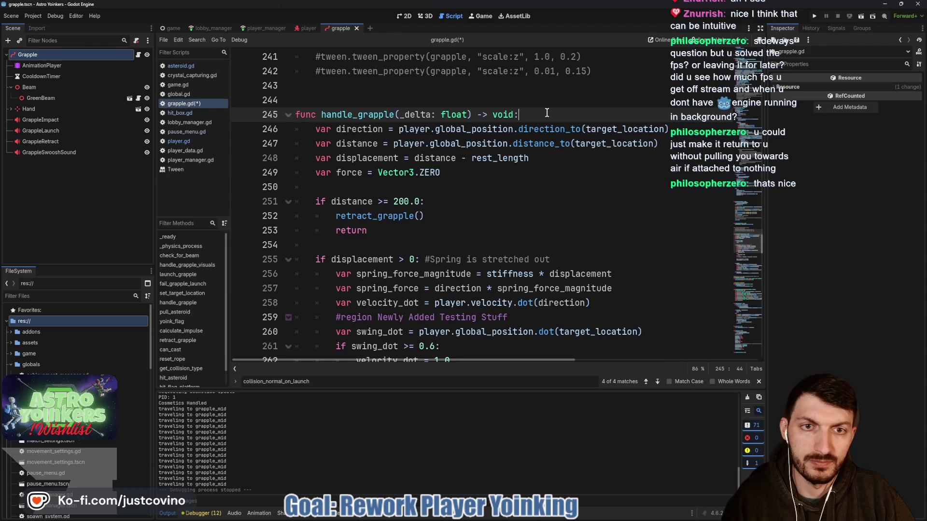
key(Return)
text(if fail)
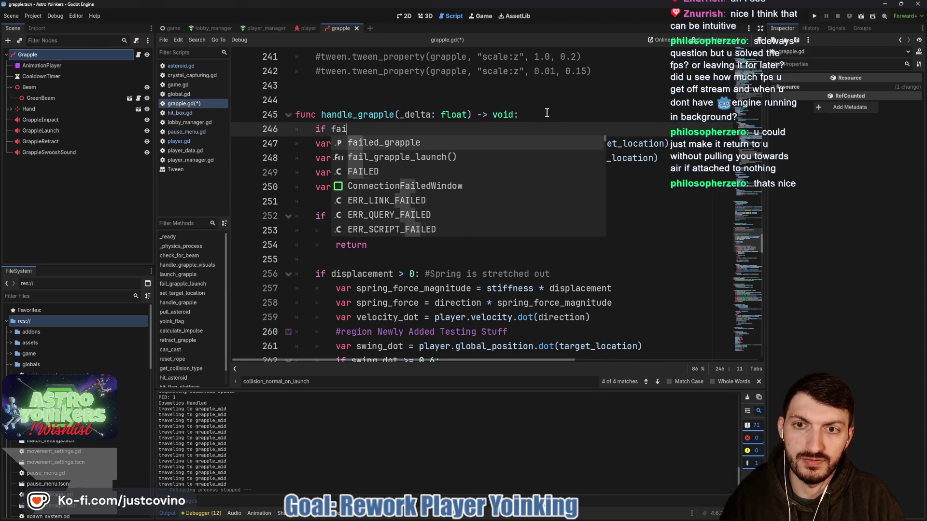
key(Return)
text(: return)
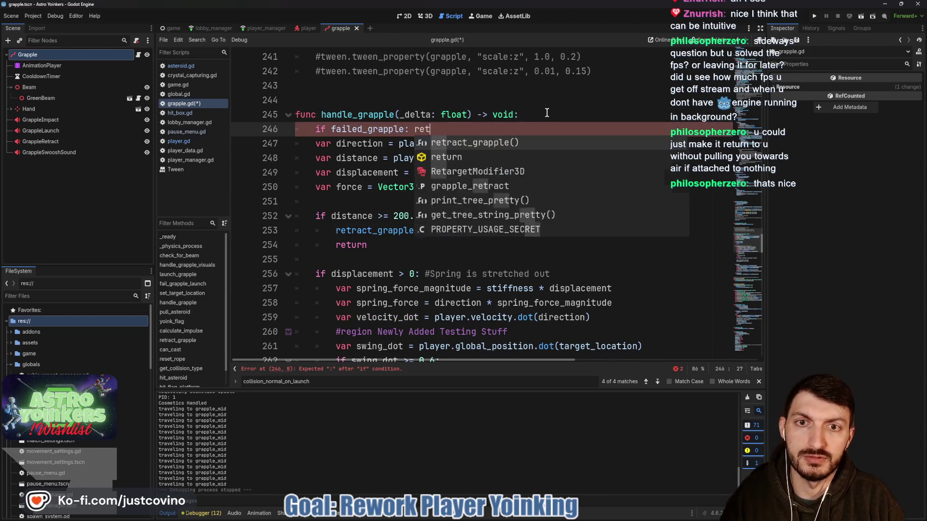
key(ctrl+s)
scroll(482, 146, up, 5)
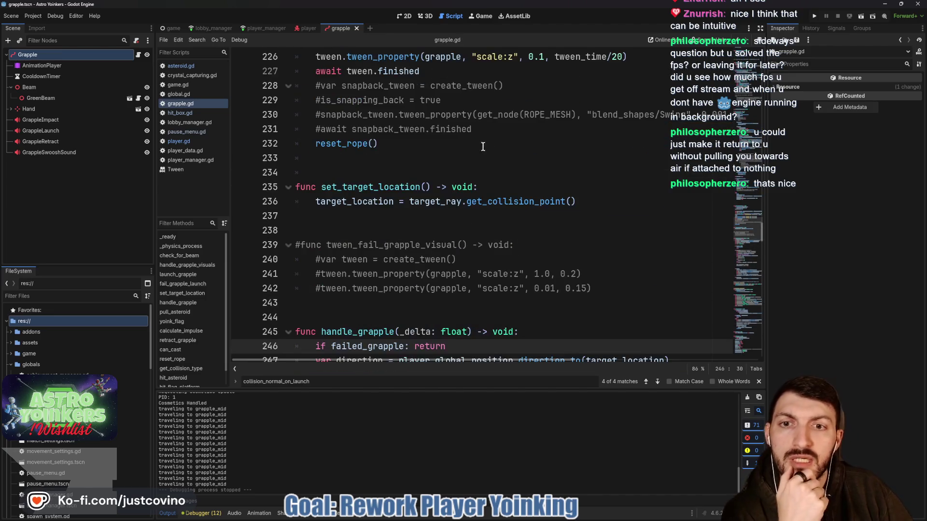
scroll(423, 235, up, 5)
scroll(370, 256, up, 4)
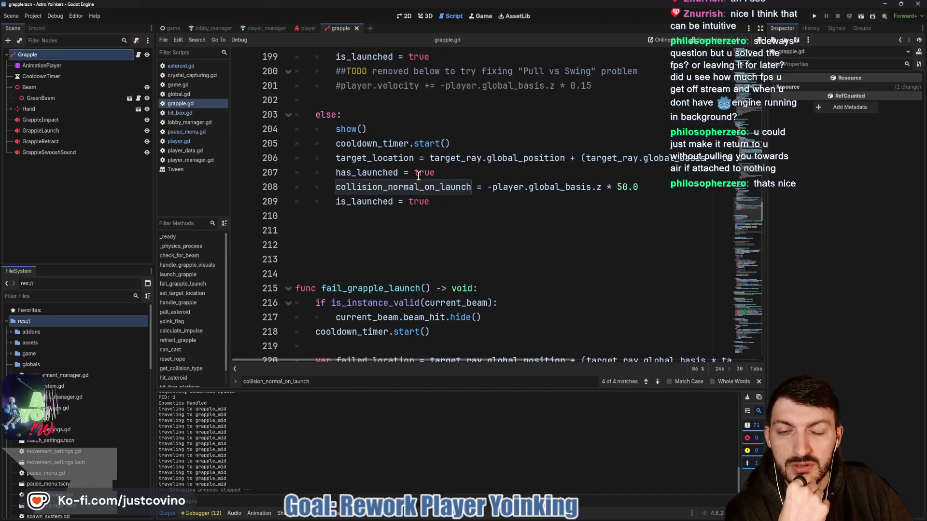
scroll(364, 248, up, 14)
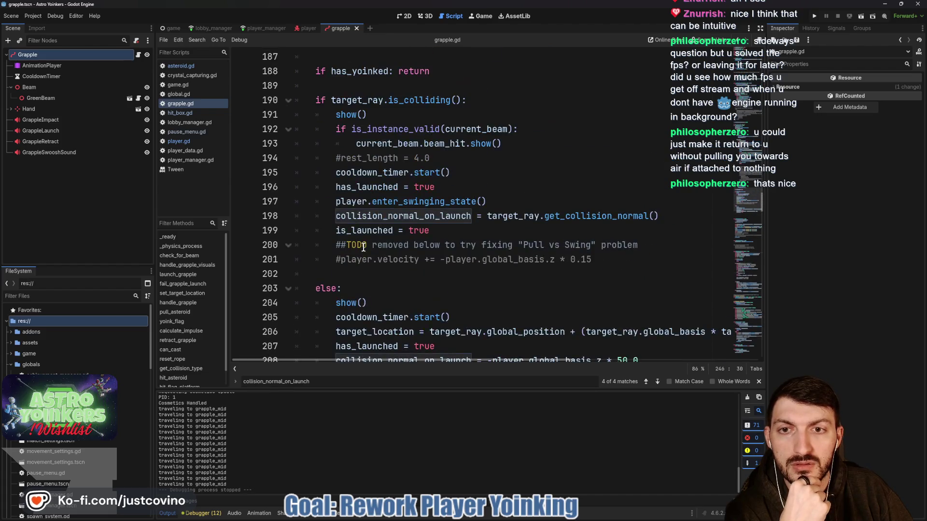
scroll(364, 247, up, 15)
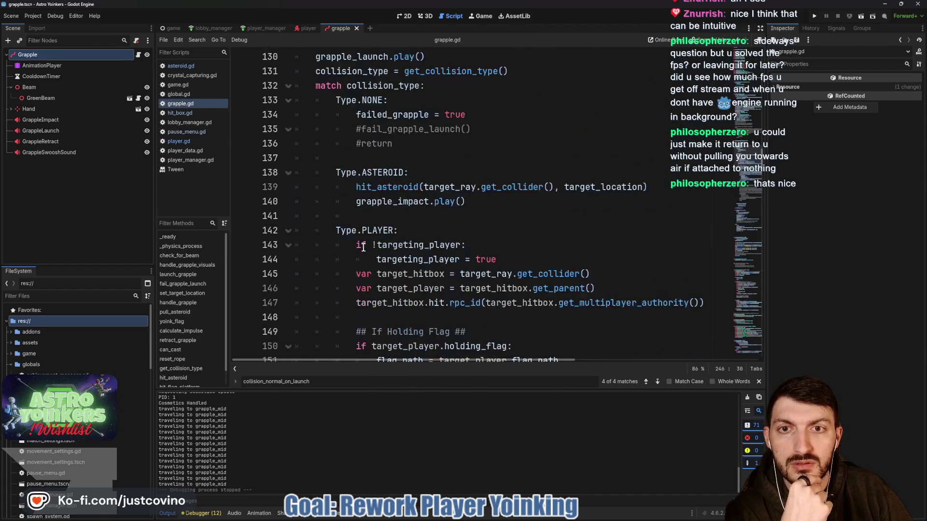
scroll(364, 248, up, 13)
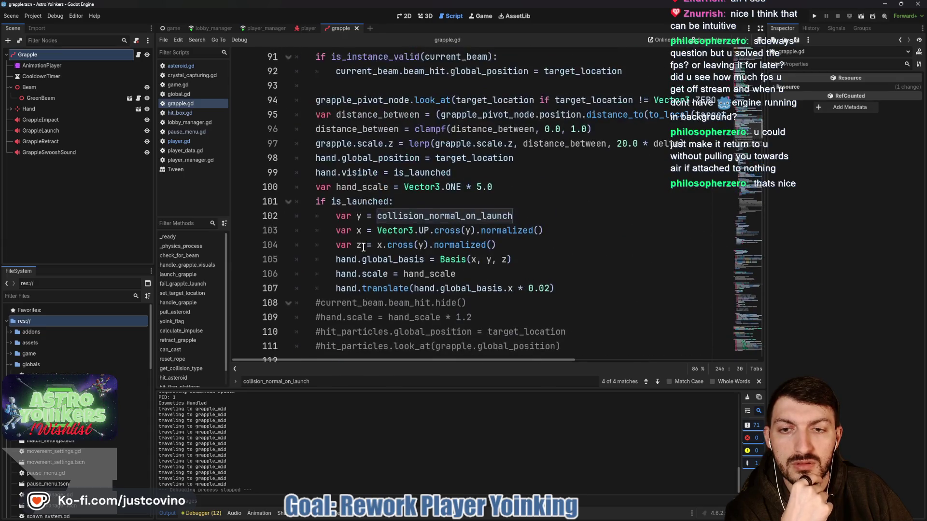
scroll(417, 186, down, 3)
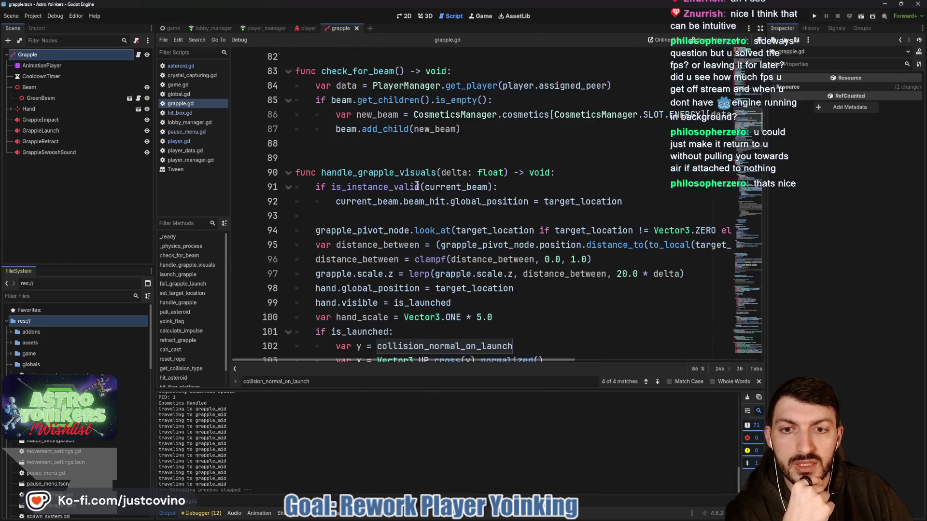
scroll(342, 212, down, 1)
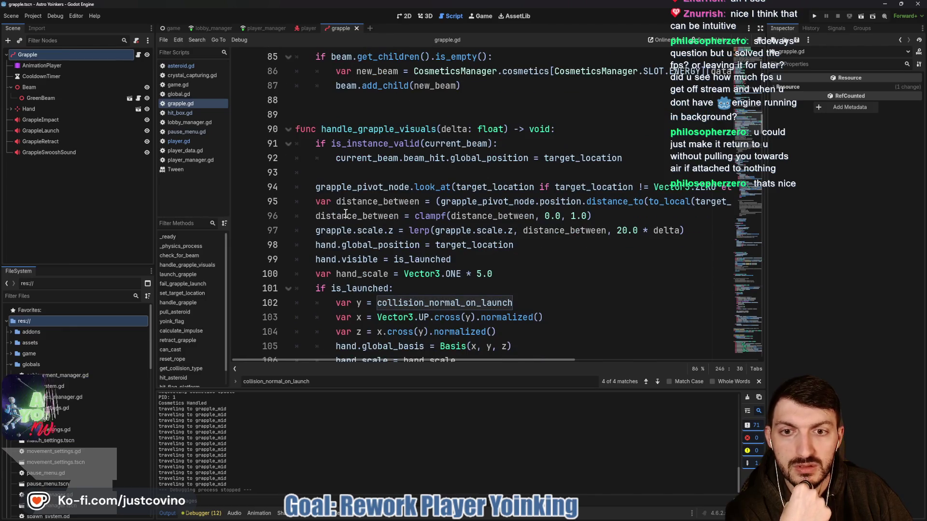
scroll(352, 213, down, 7)
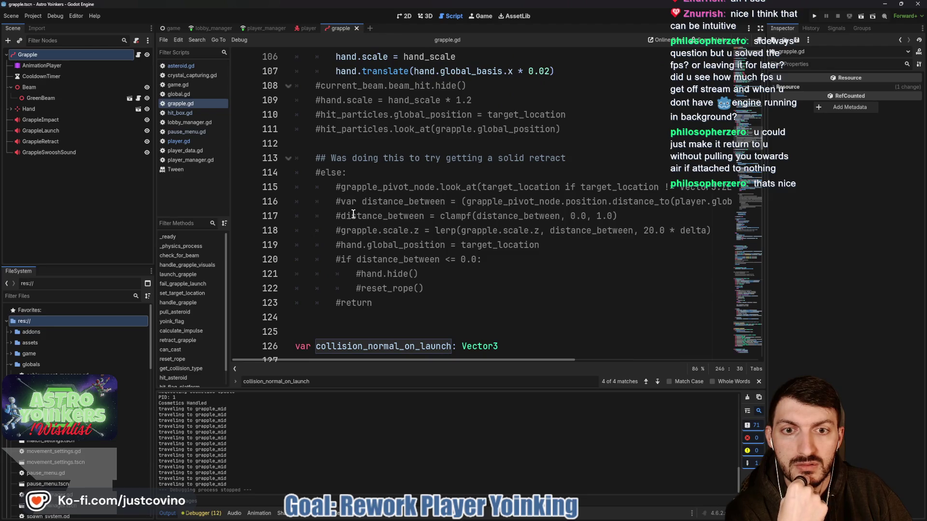
scroll(353, 214, up, 4)
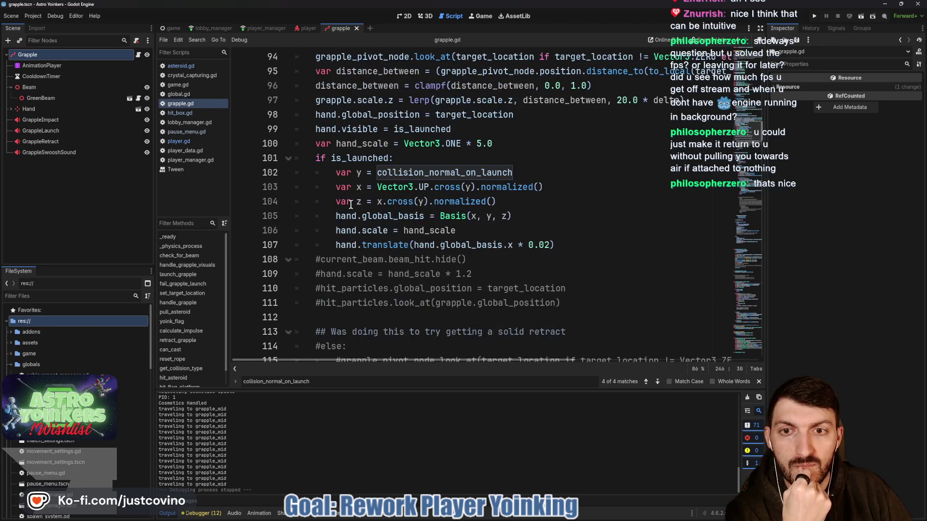
scroll(351, 204, up, 2)
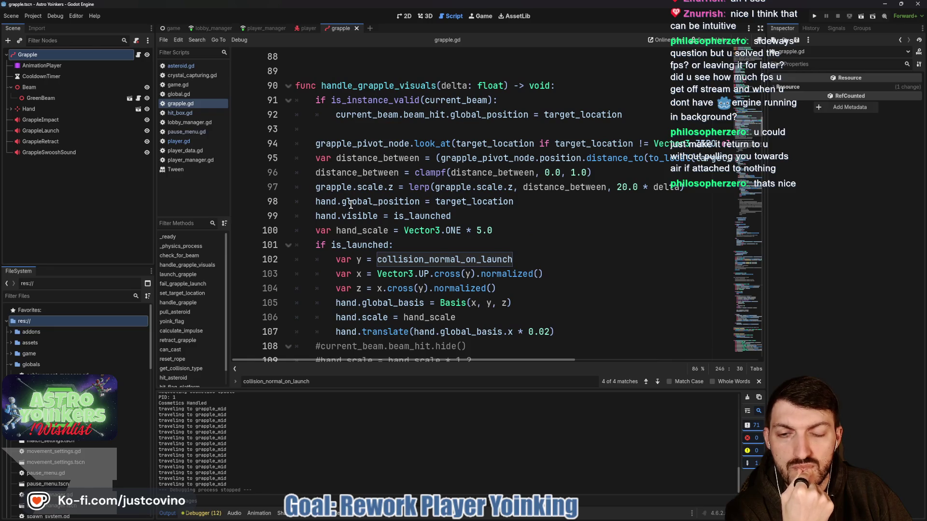
scroll(351, 204, up, 1)
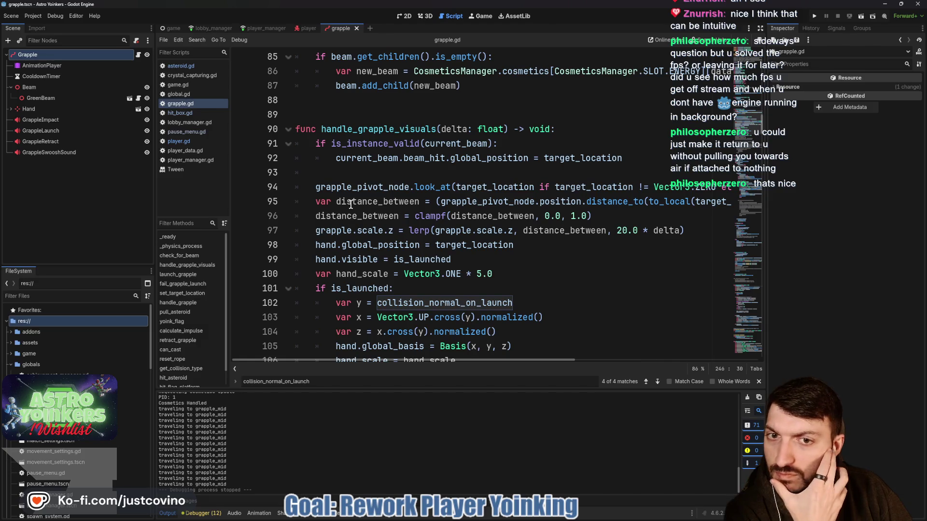
scroll(351, 204, down, 6)
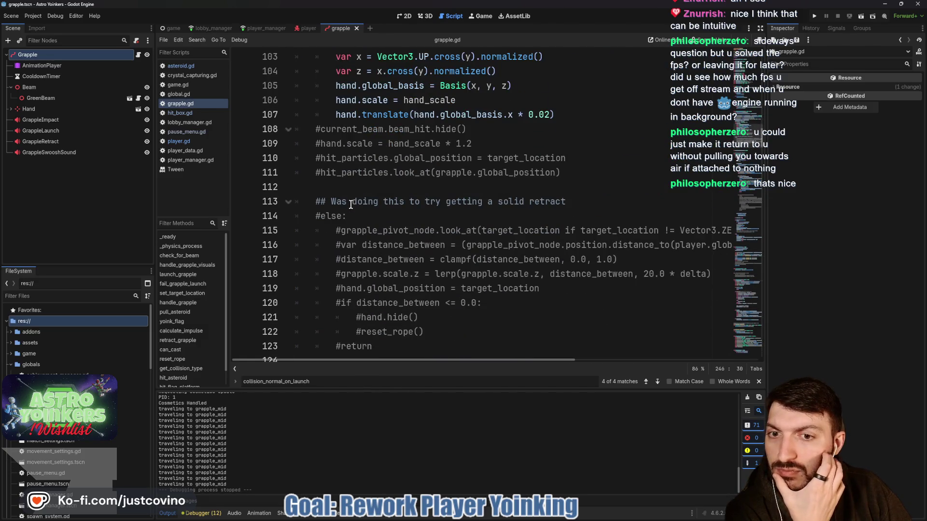
scroll(351, 204, up, 5)
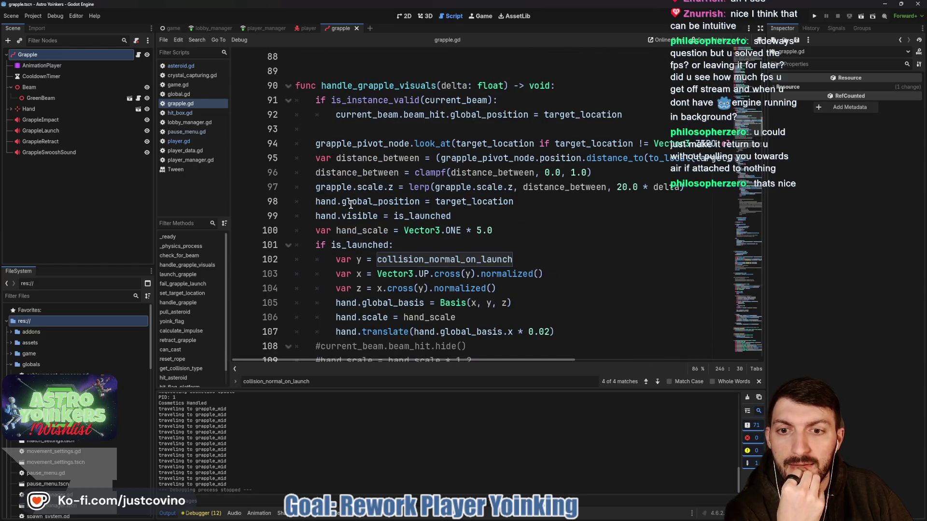
scroll(351, 204, down, 1)
click(530, 190)
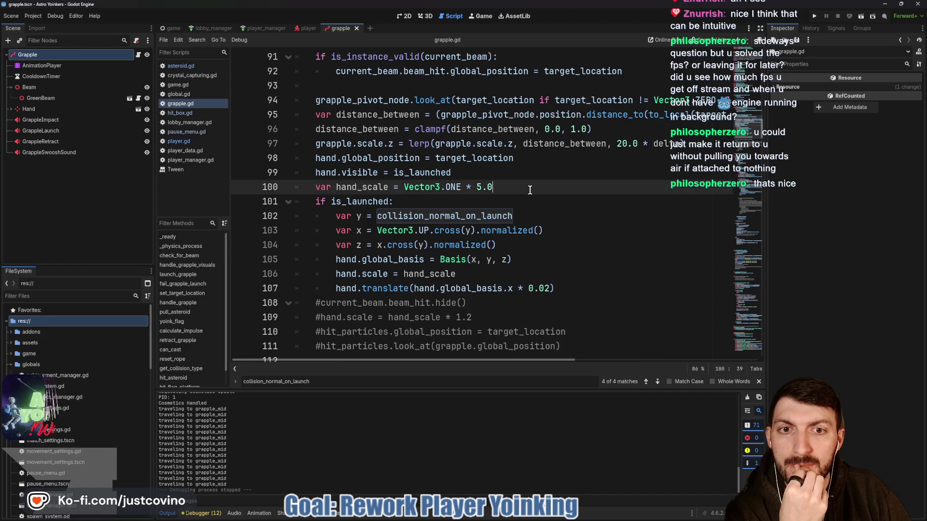
scroll(527, 198, up, 2)
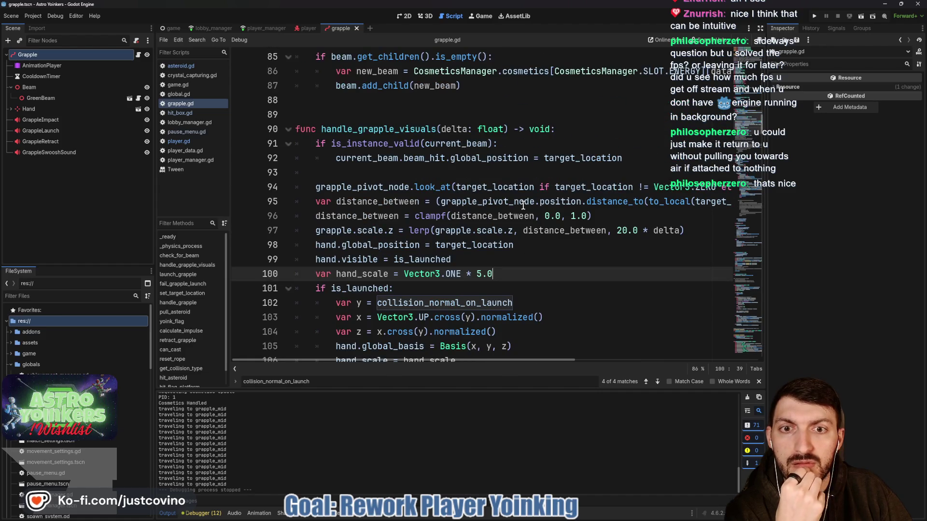
click(323, 174)
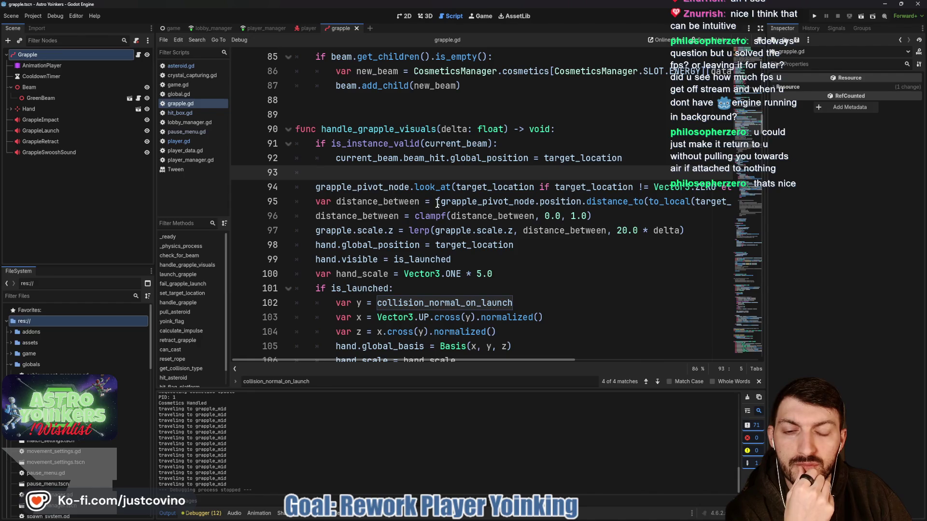
scroll(437, 203, down, 8)
click(405, 262)
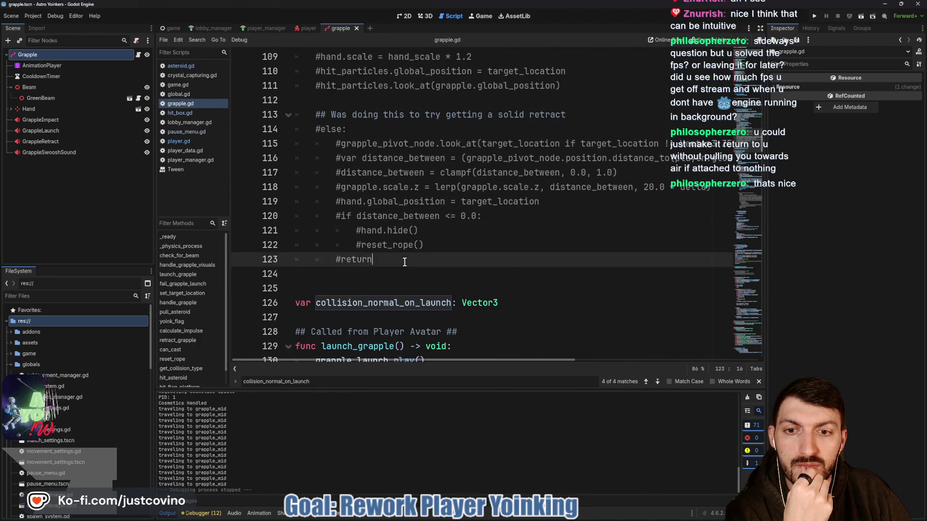
mouse_move(404, 262)
mouse_down()
mouse_move(271, 155)
mouse_move(269, 113)
mouse_up()
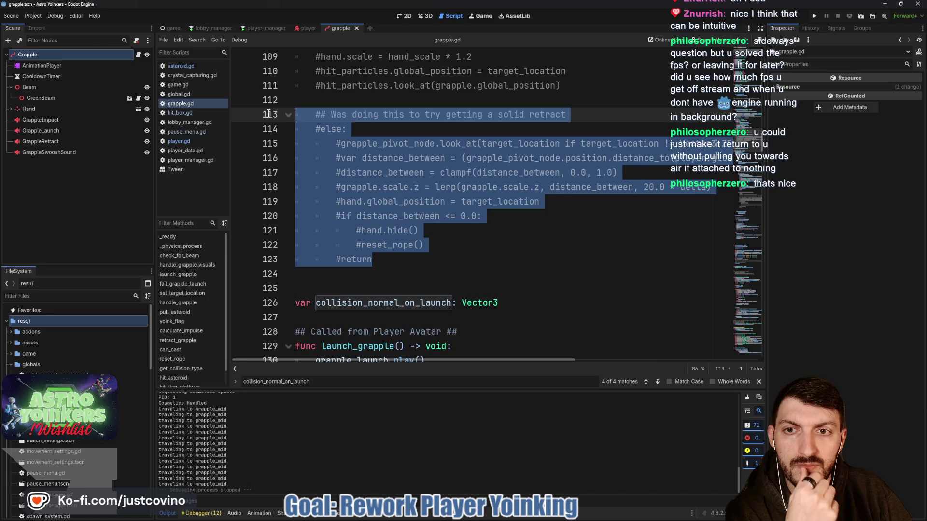
key(BackSpace)
scroll(406, 215, up, 4)
key(BackSpace)
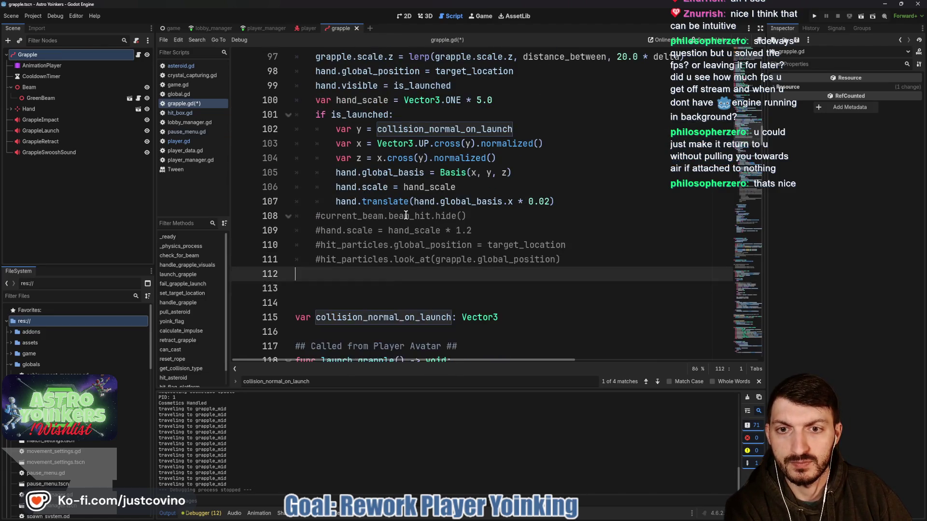
scroll(406, 215, up, 4)
click(391, 171)
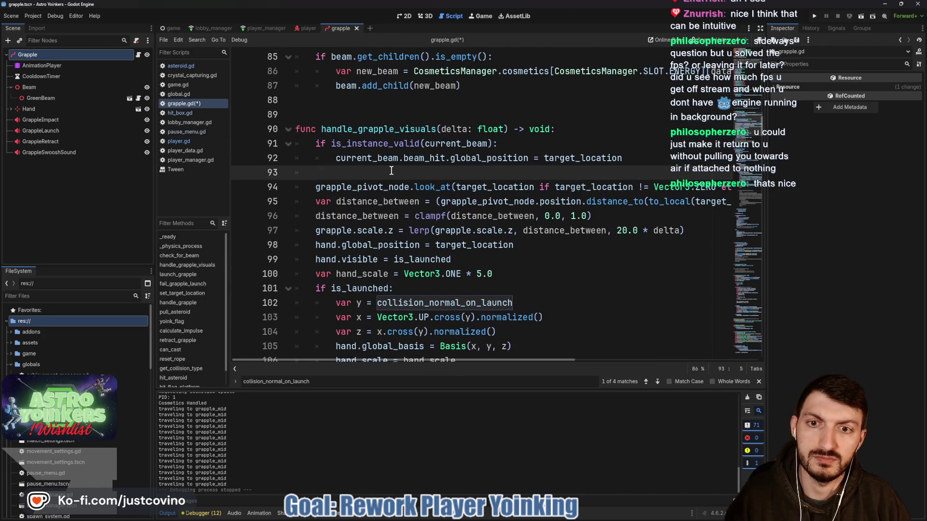
key(Return)
key(Return)
key(Return)
key(Up)
key(Up)
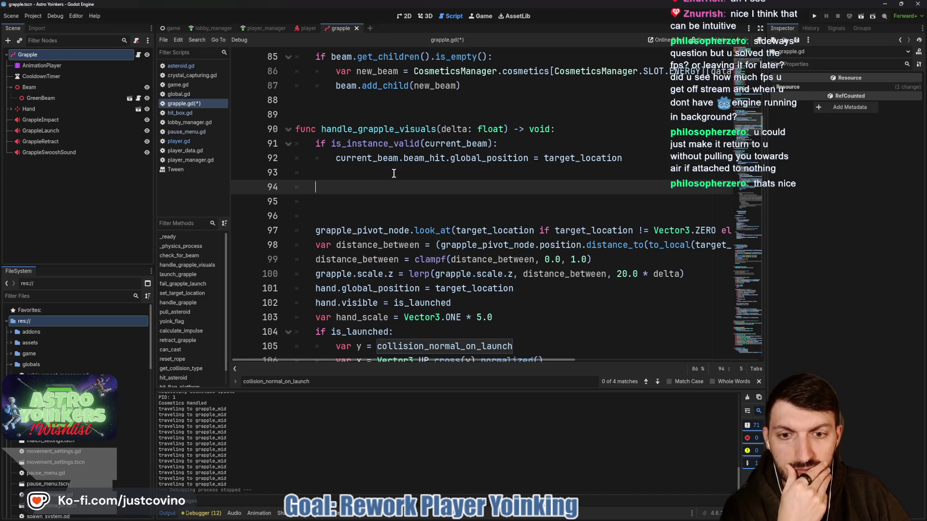
scroll(394, 173, down, 1)
drag(319, 172, 295, 141)
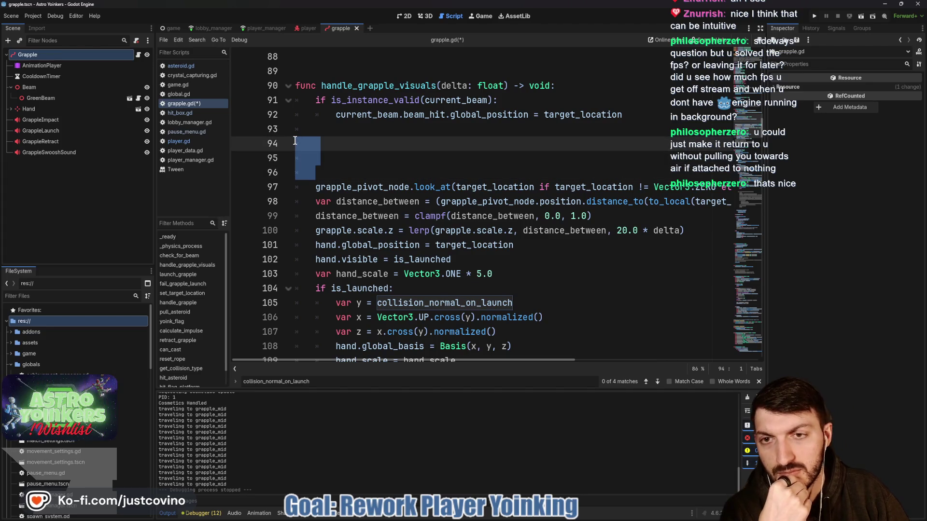
key(BackSpace)
key(BackSpace)
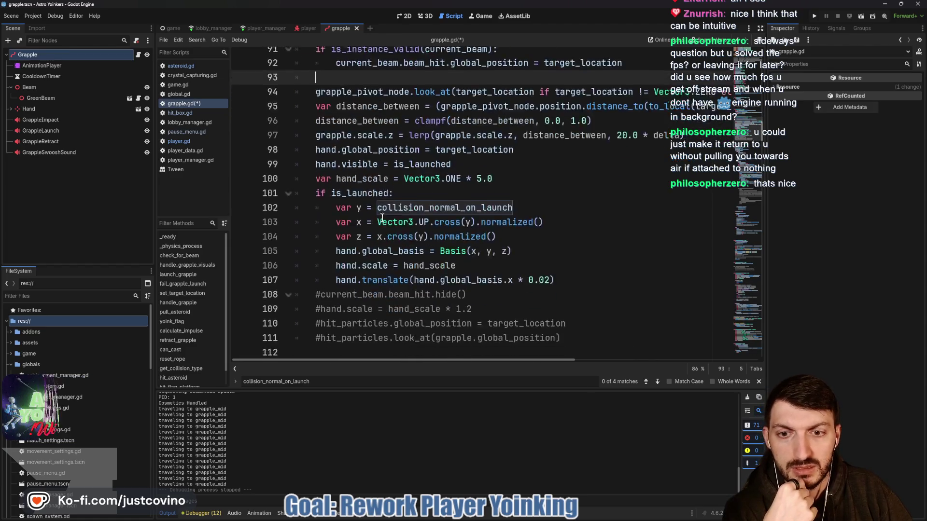
scroll(475, 244, down, 2)
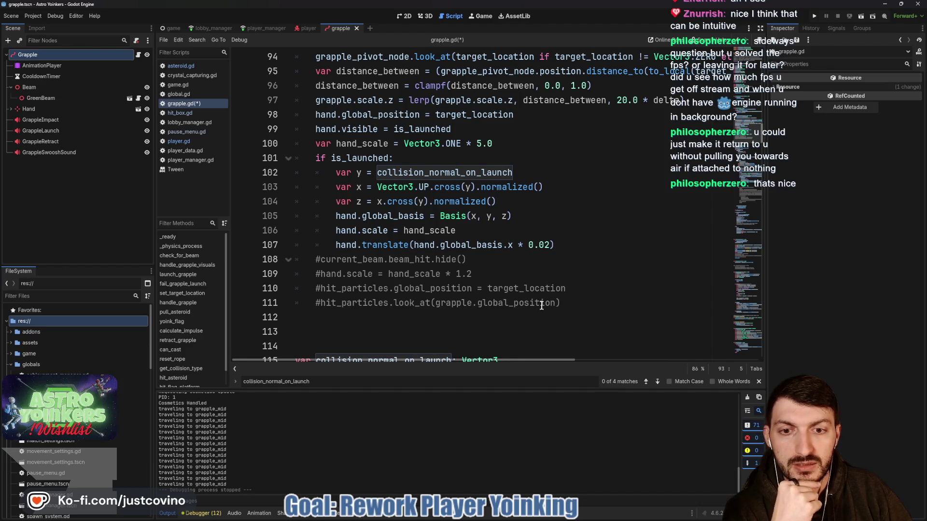
Step: Write an 'if failed_grapple and distance_between >= 1.' condition on line 112
click(417, 316)
text(i)
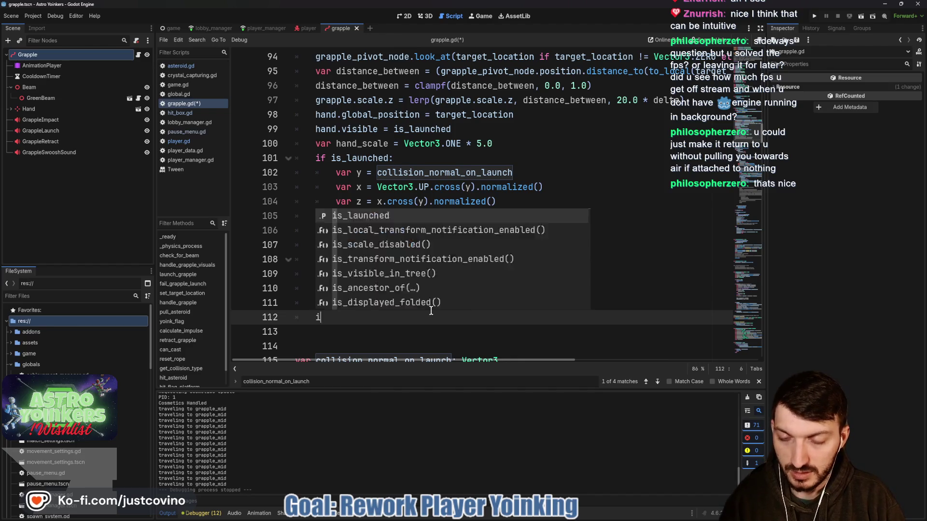
text(f fa)
key(Return)
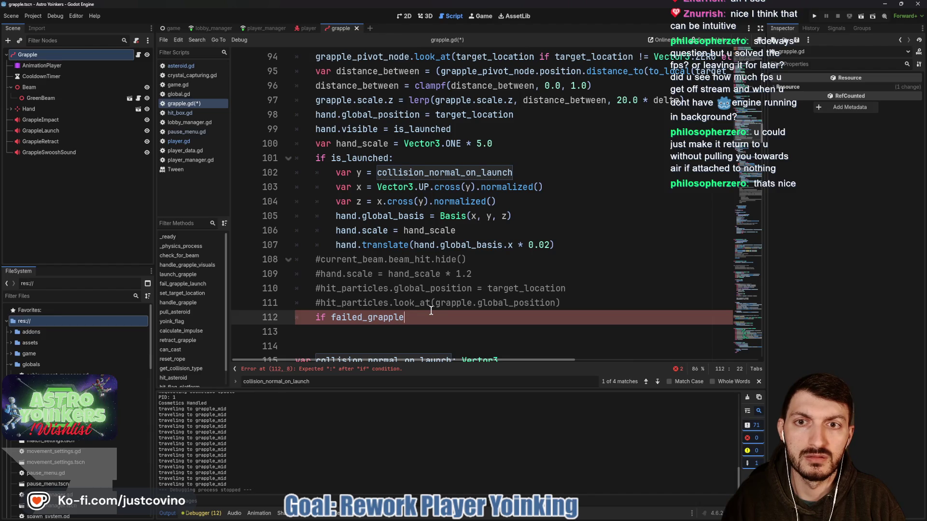
text( and)
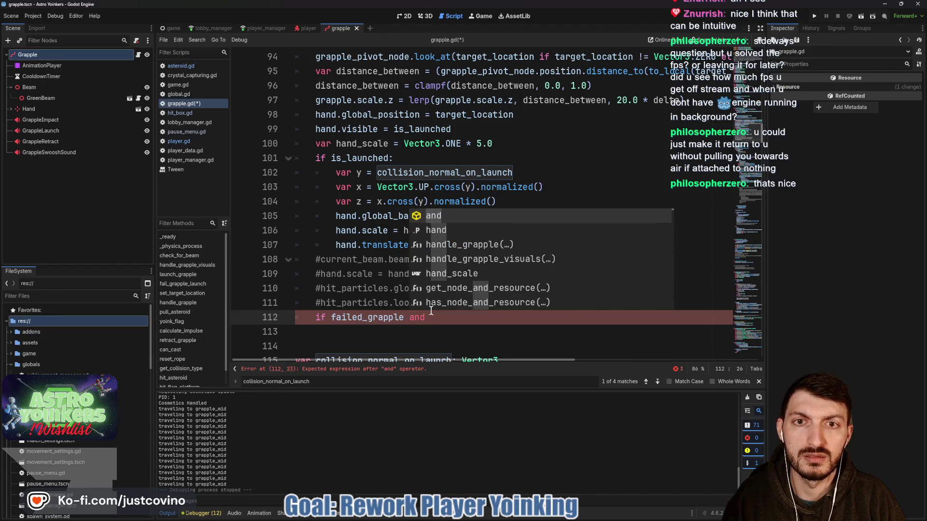
text( distance)
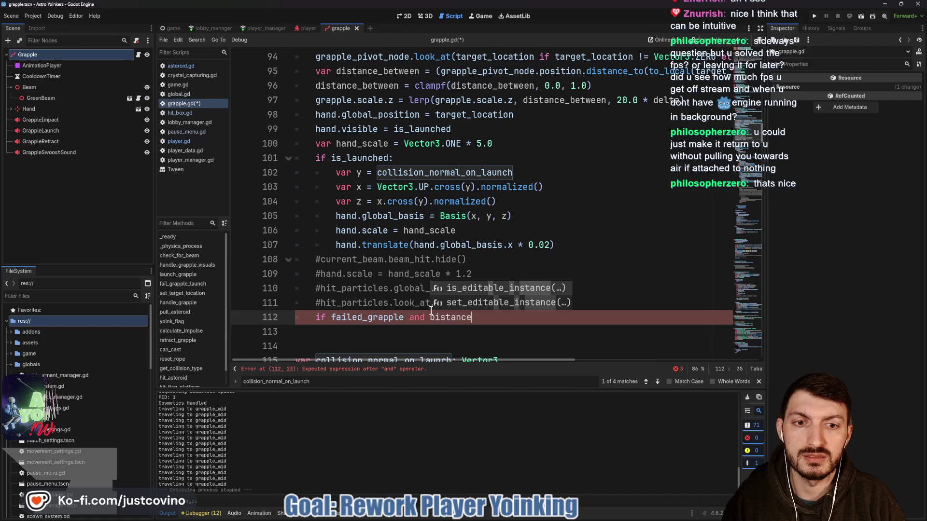
key(BackSpace)
key(BackSpace)
key(BackSpace)
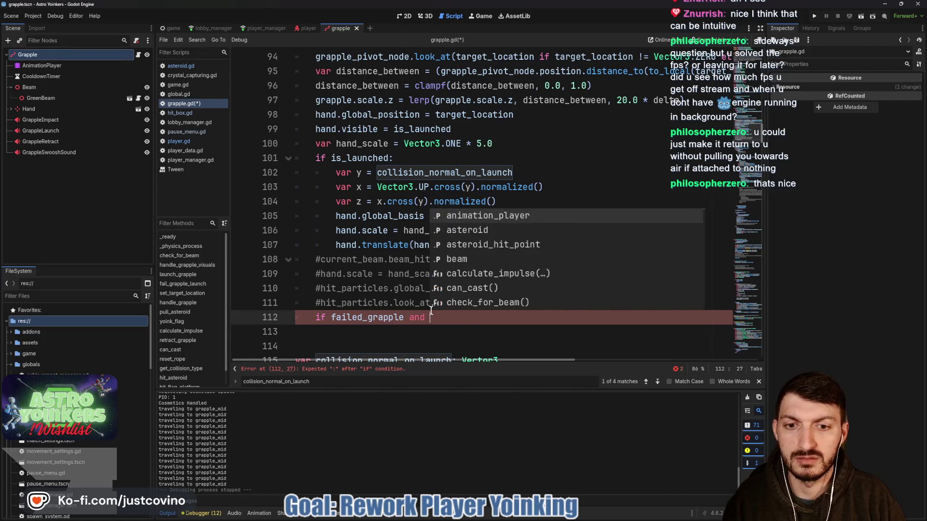
text(distance)
key(Return)
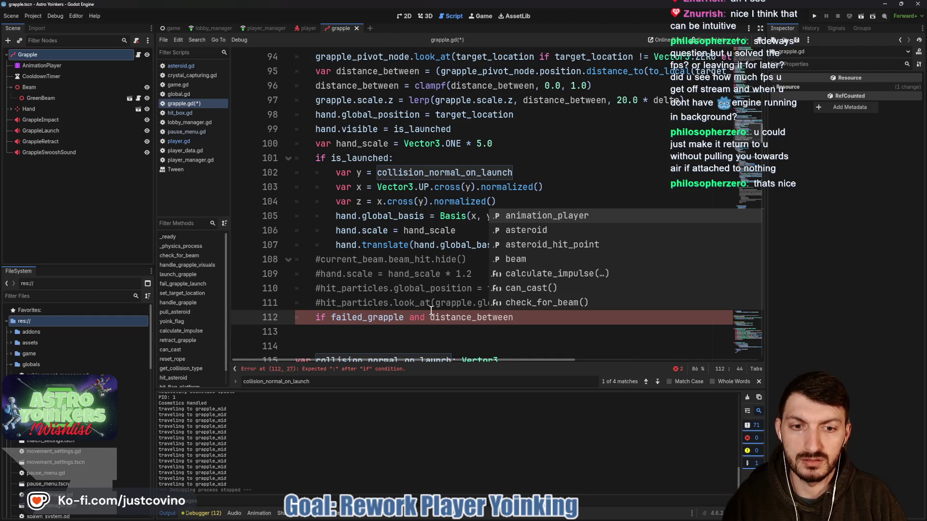
text(>= )
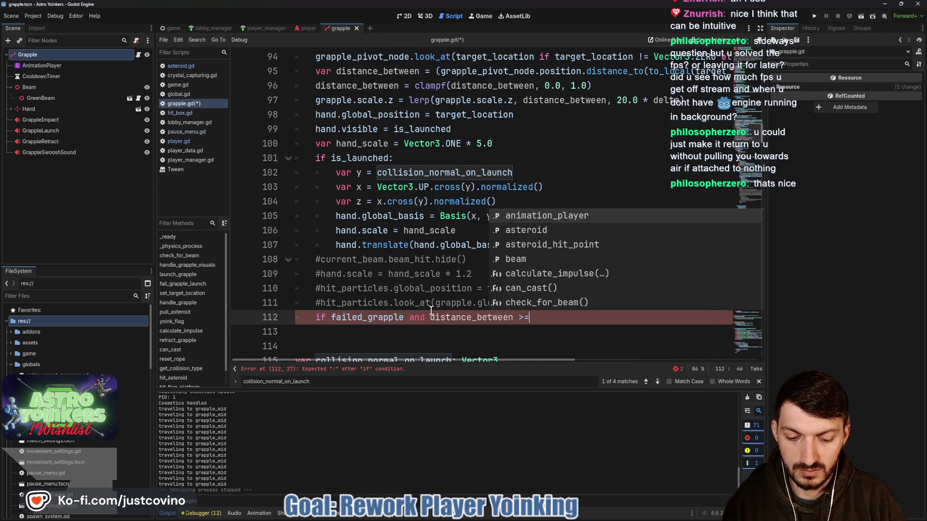
text(1.0:)
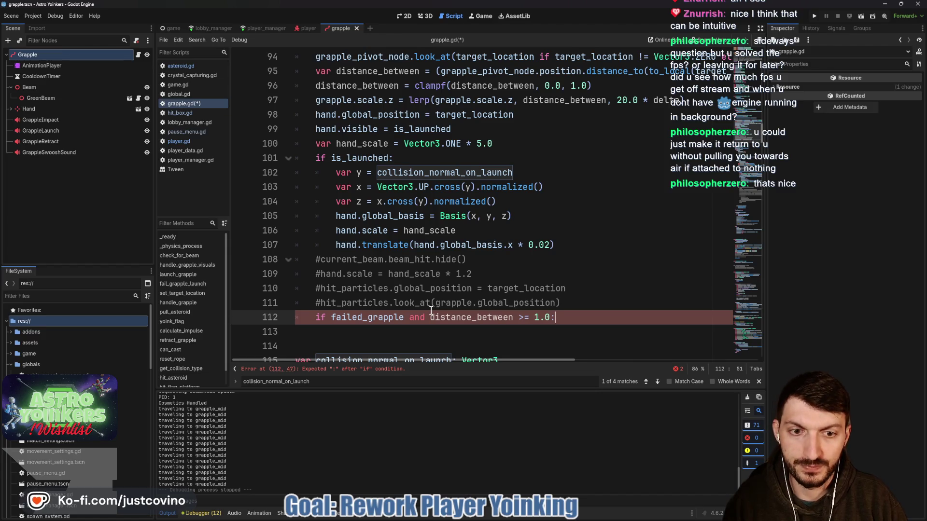
key(Return)
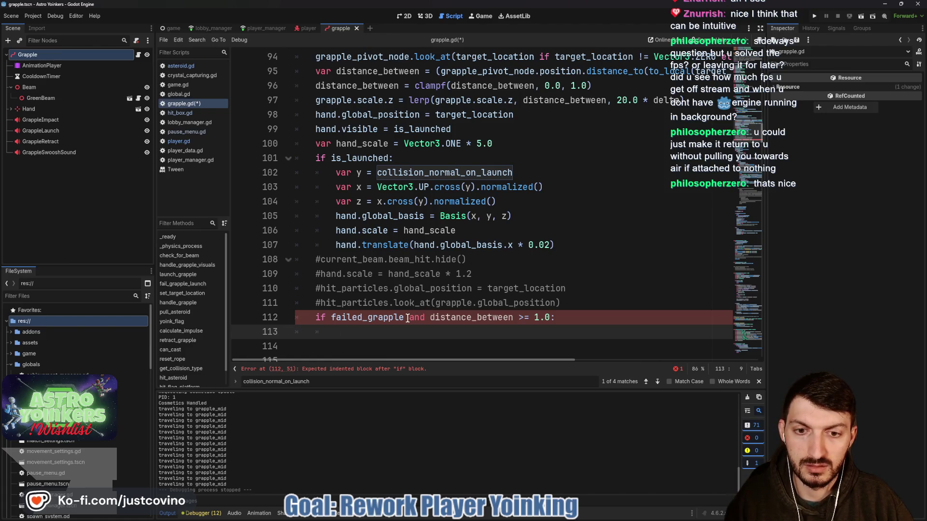
Step: Trim the condition down to just 'if failed_grapple:'
drag(570, 319, 405, 323)
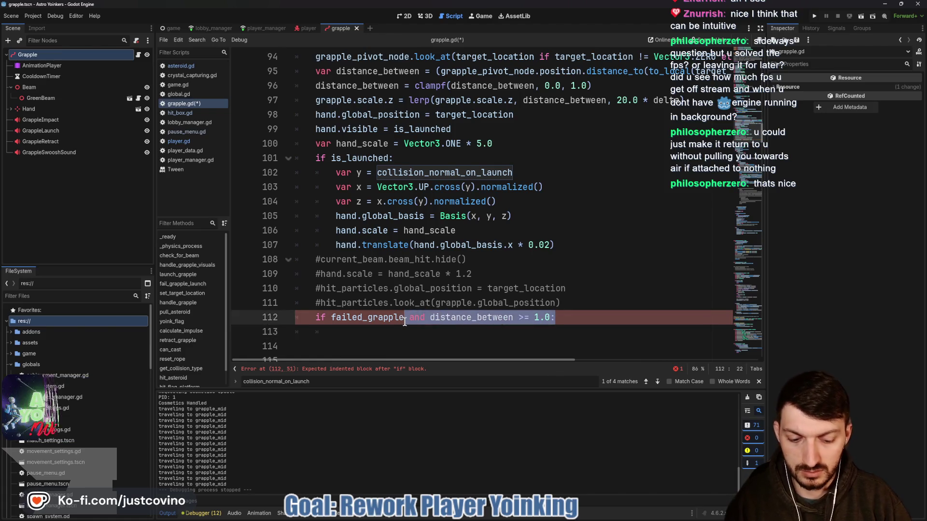
text(:)
key(Return)
text(if)
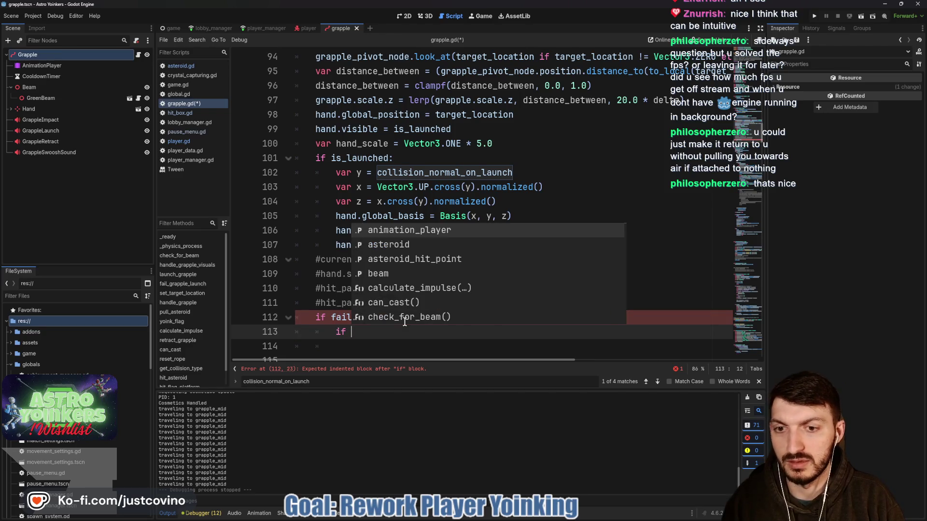
key(BackSpace)
key(BackSpace)
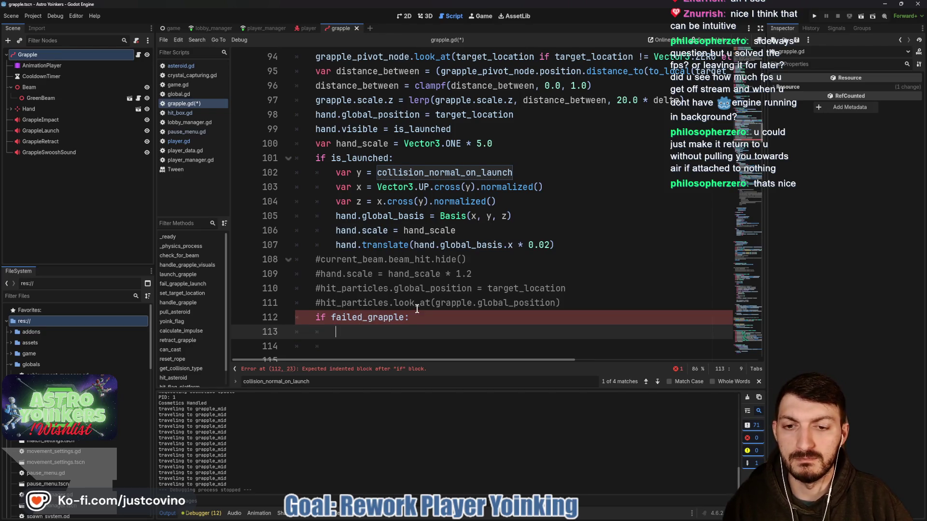
Step: Delete the unfinished 'if failed_grapple:' line entirely and save grapple.gd
scroll(420, 320, up, 1)
scroll(423, 321, up, 2)
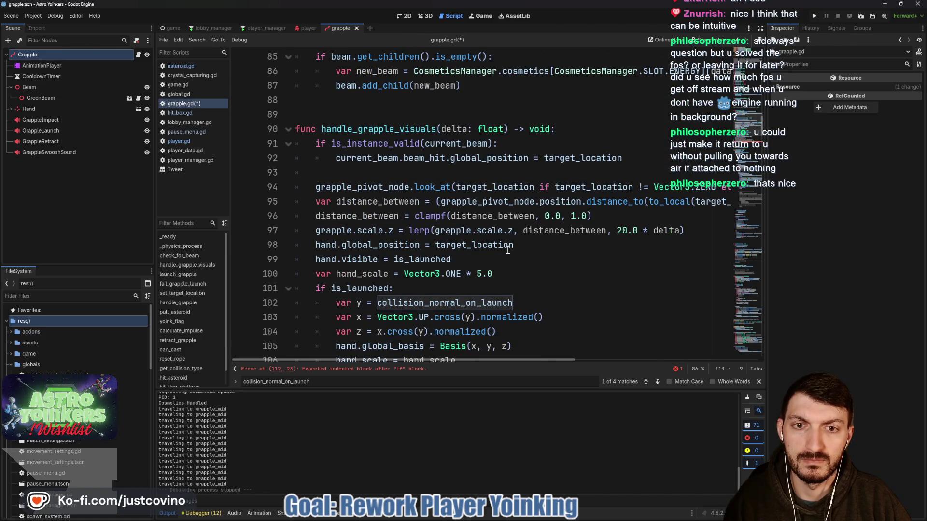
scroll(507, 249, down, 5)
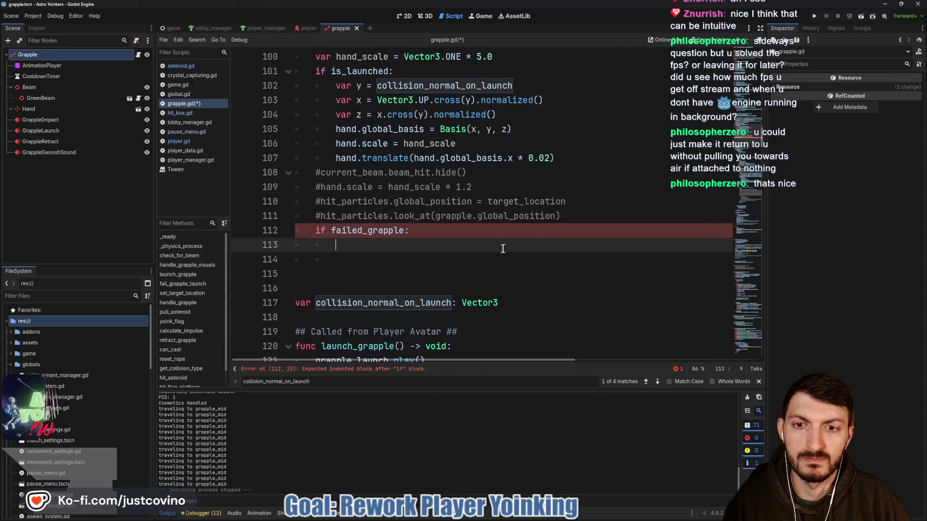
scroll(503, 249, up, 2)
triple_click(339, 322)
key(BackSpace)
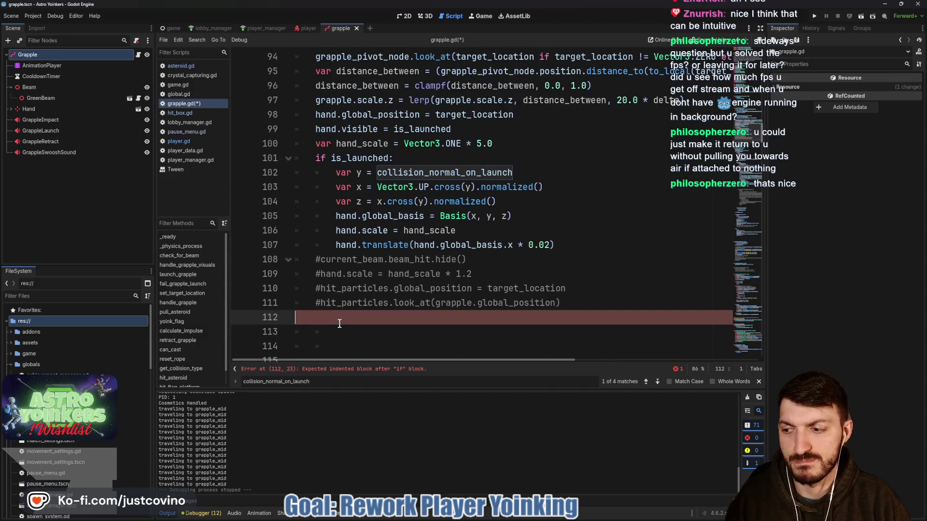
key(BackSpace)
key(ctrl+s)
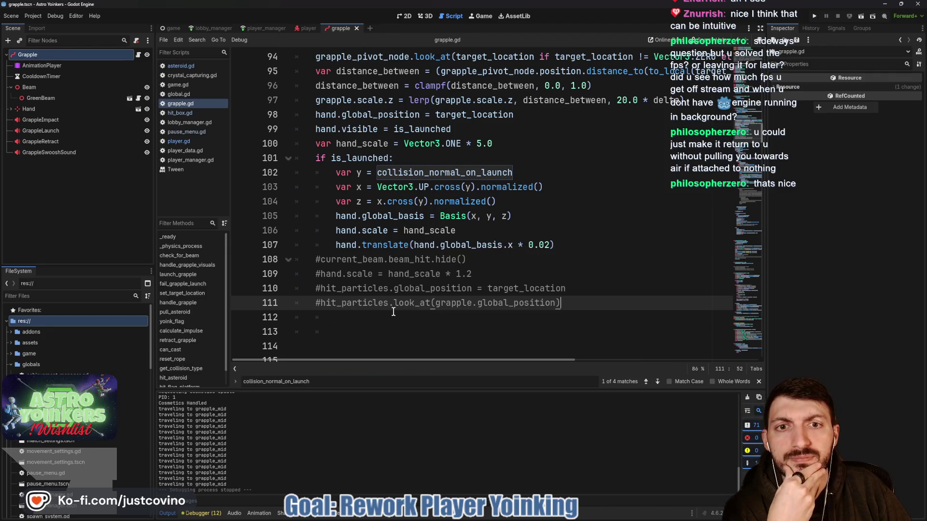
scroll(393, 311, up, 1)
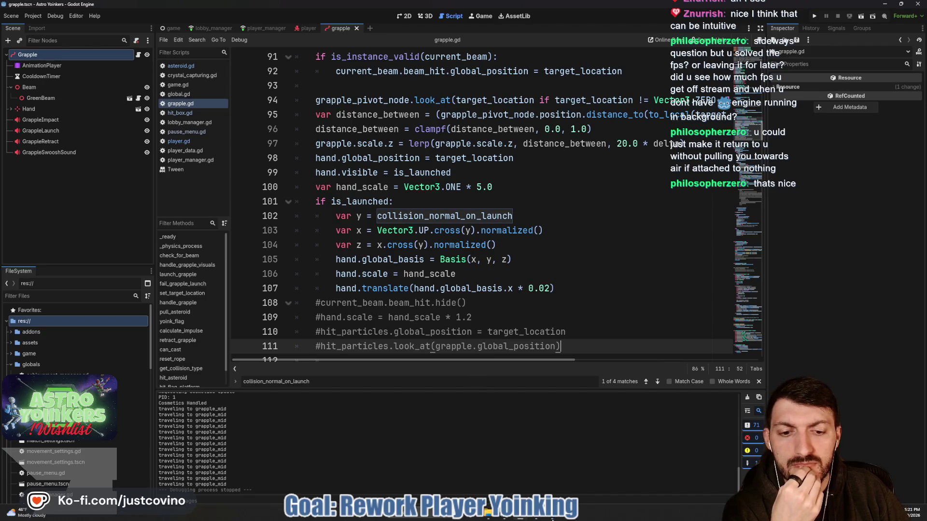
Step: Commit grapple.gd as 'grapple snapping back WIP' in GitHub Desktop and push to origin
key(alt+Tab)
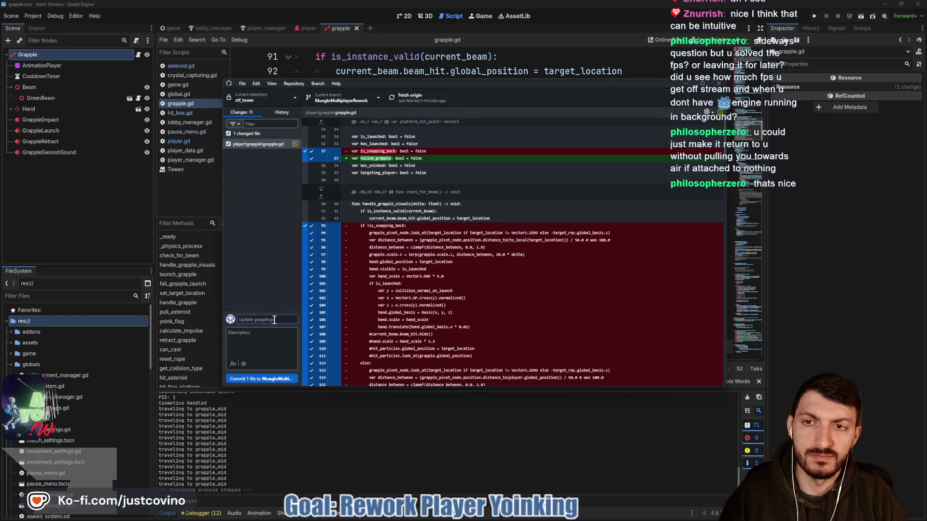
text(grapple sna)
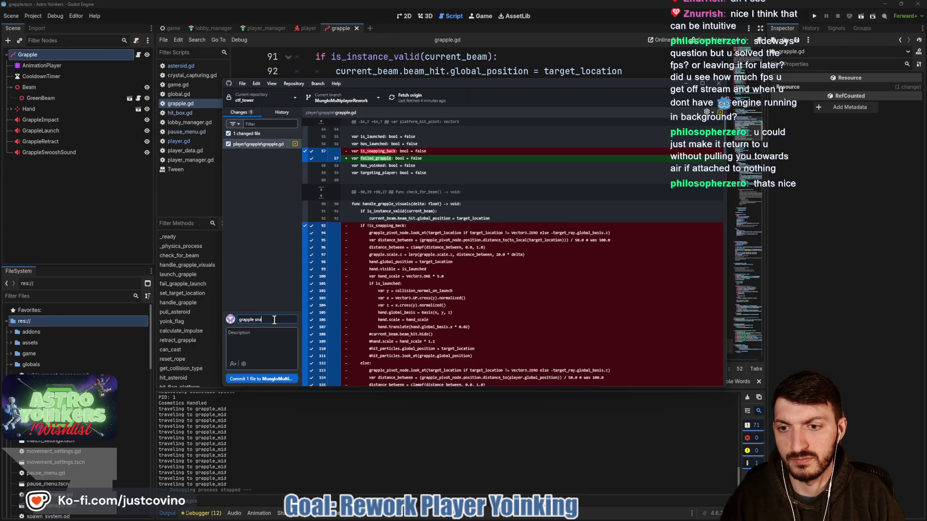
text(pping back WIP)
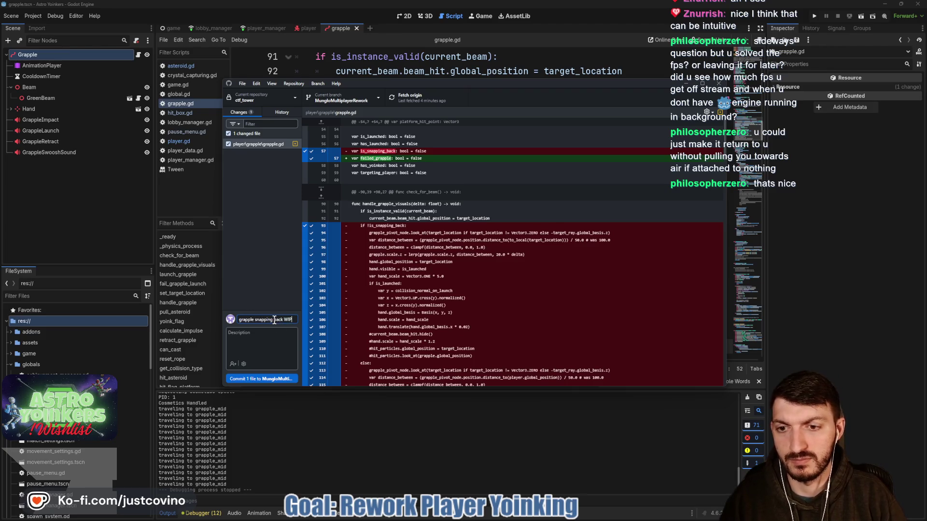
click(268, 378)
click(602, 181)
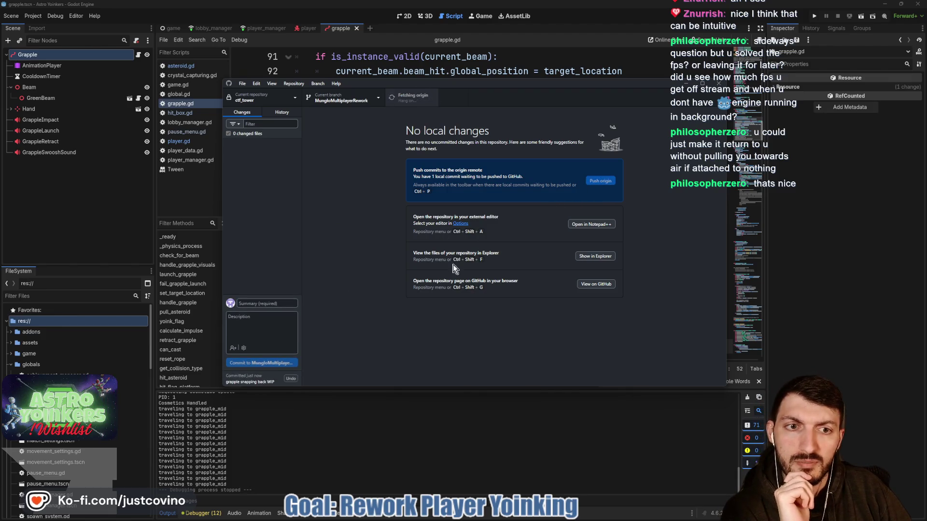
click(427, 409)
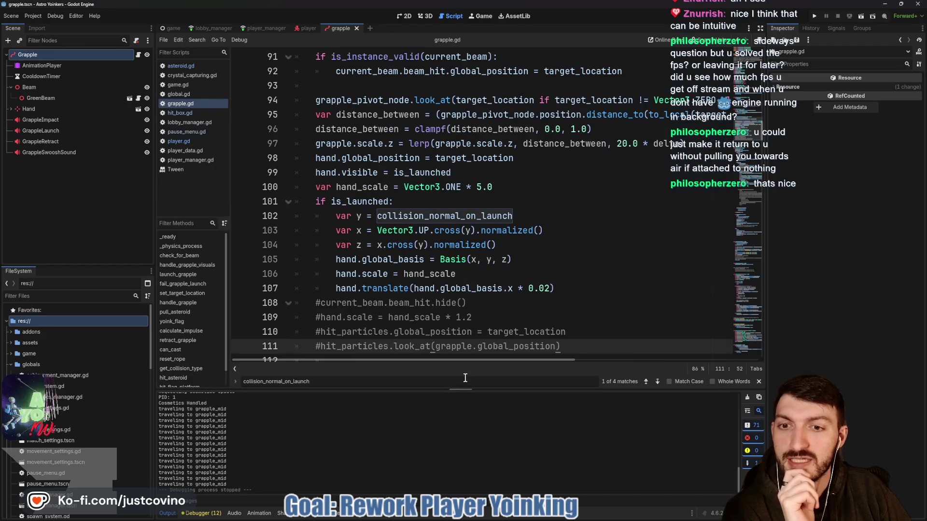